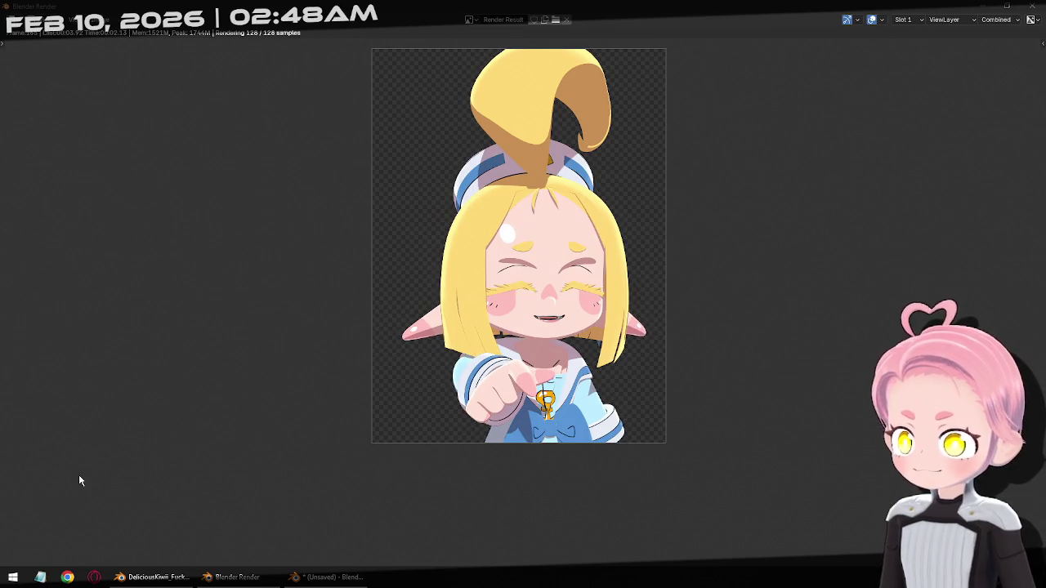
Bring the main character Blender file back in front of the Render Result window
click(163, 573)
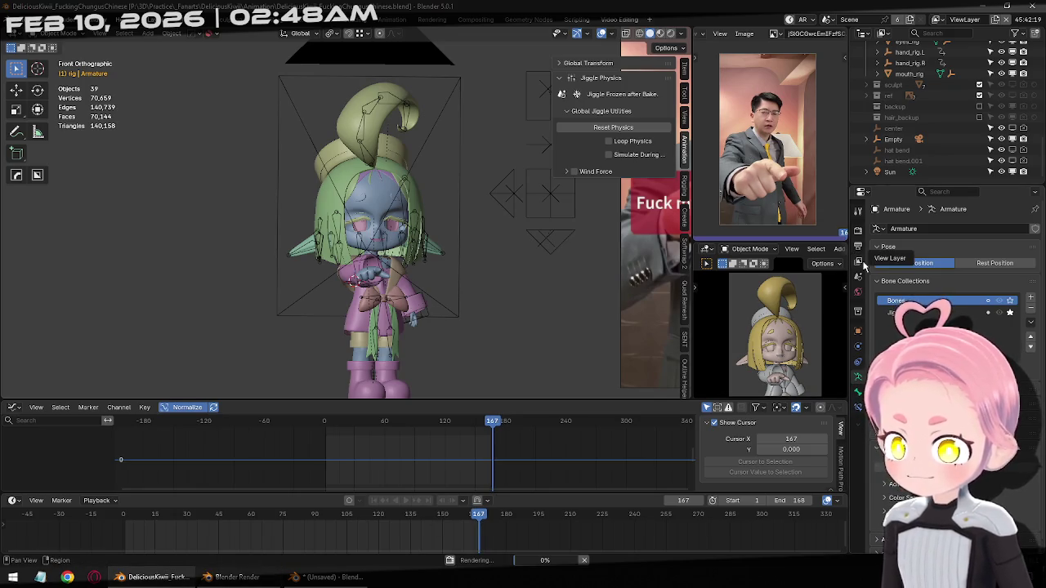
Dismiss the render, set render width to 1080 px, and switch to the unsaved video-editing window
click(237, 577)
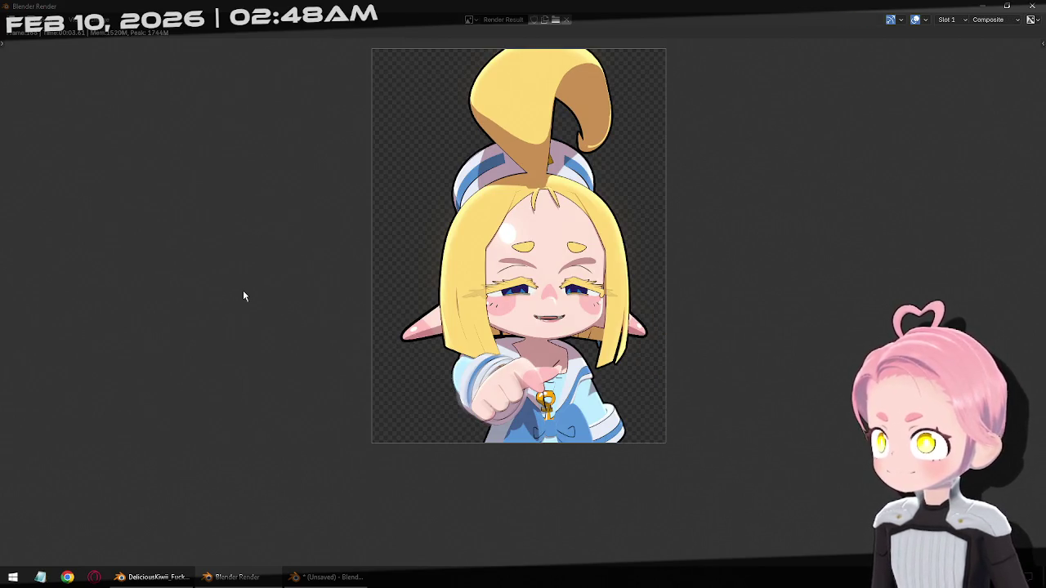
key(Escape)
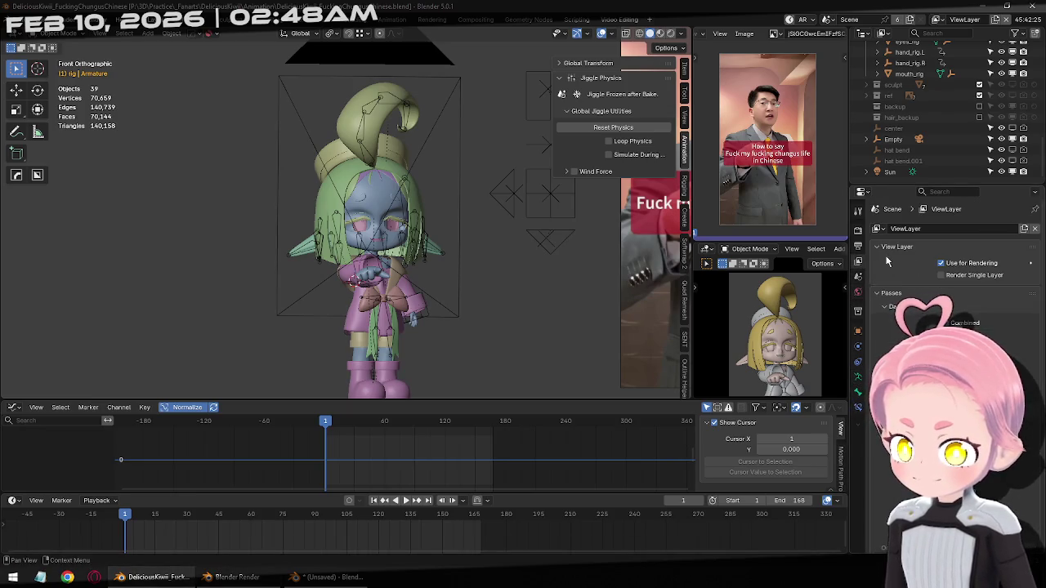
click(859, 247)
click(1007, 244)
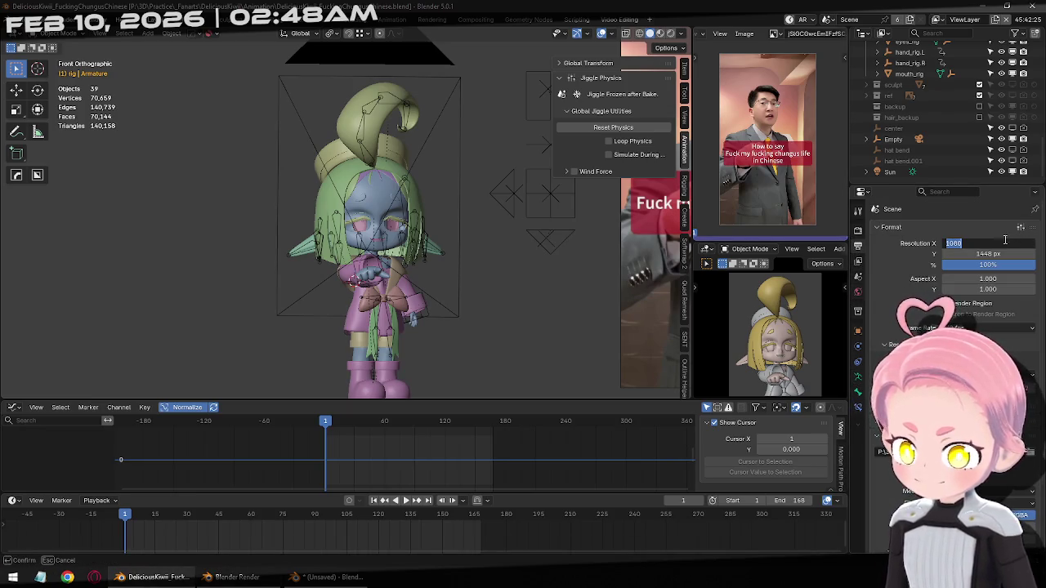
key(Tab)
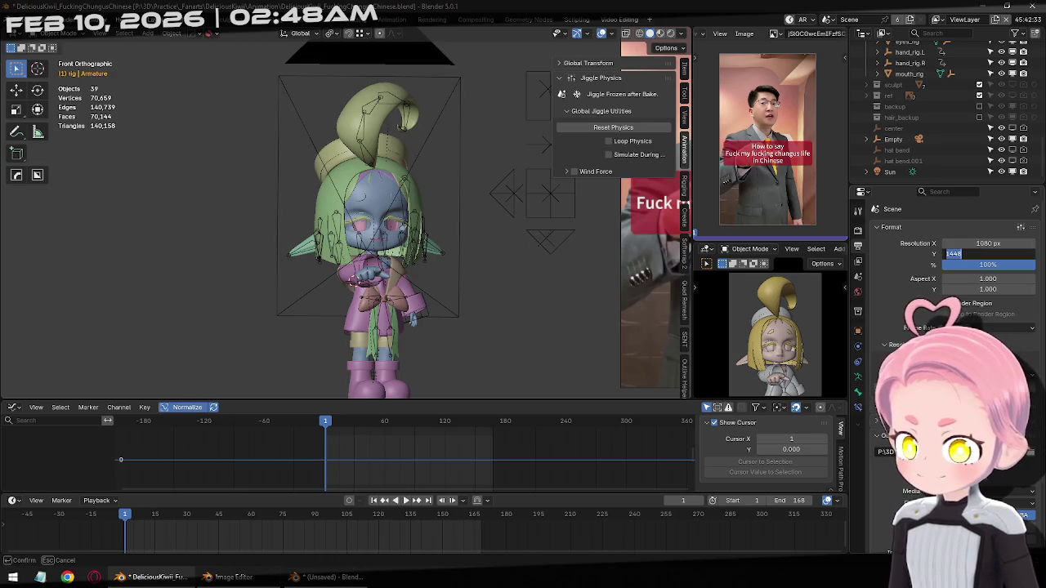
key(alt+Tab)
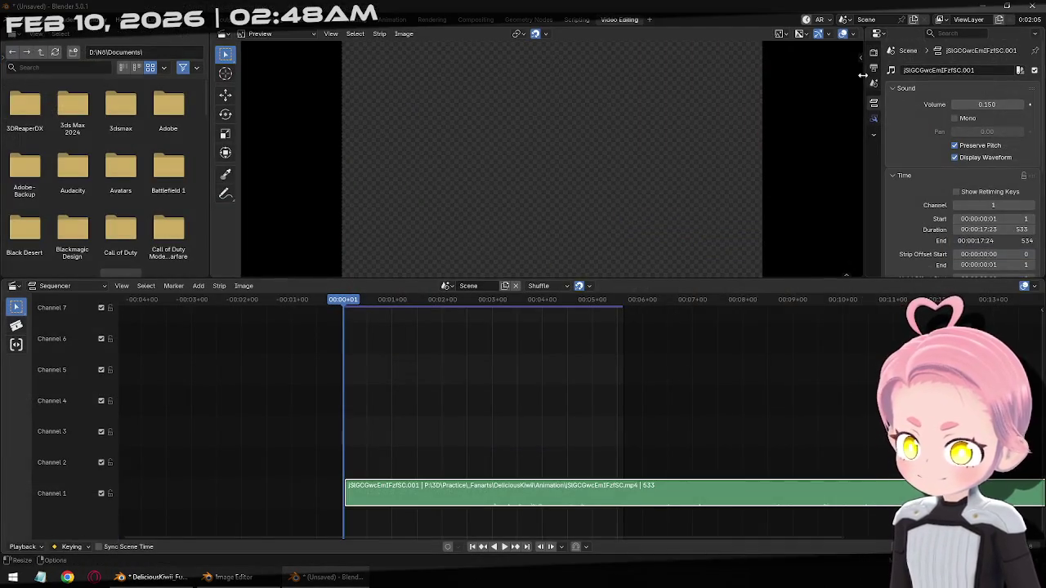
Make the video project 1080 × 1448 px portrait and add the rendered frames as an image sequence
click(874, 68)
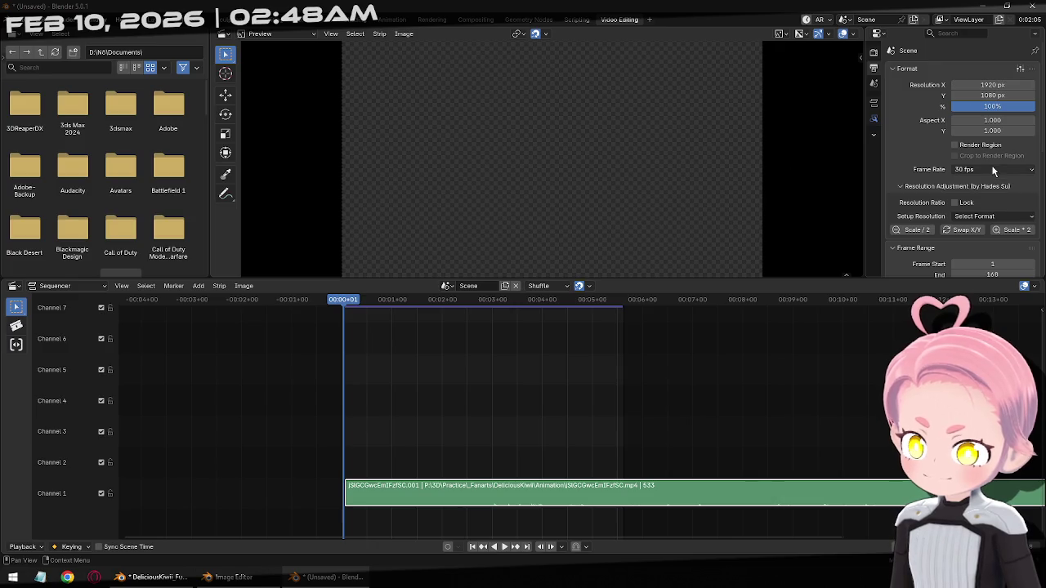
click(964, 232)
click(1000, 94)
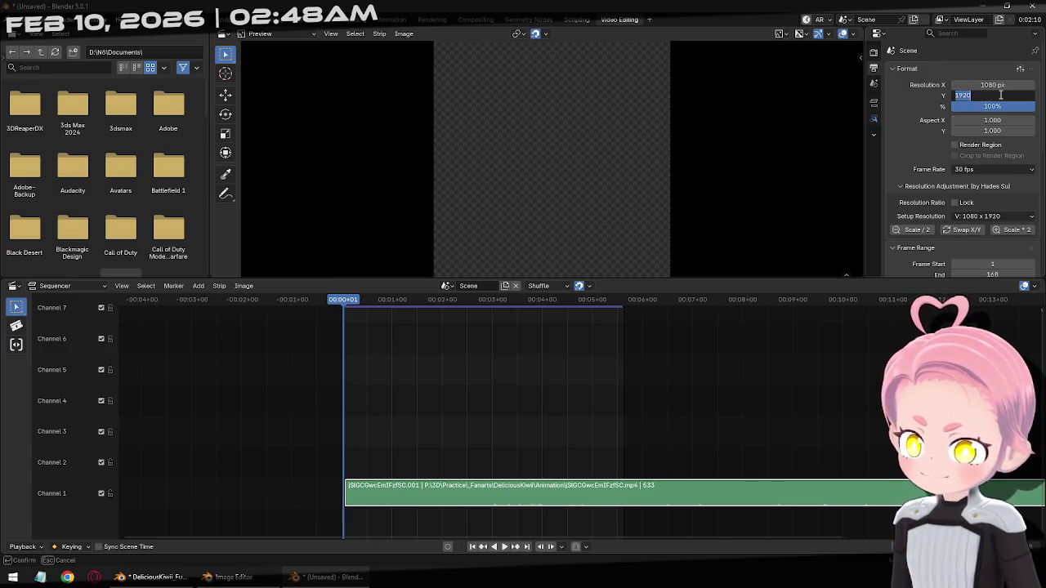
text(1448)
key(Return)
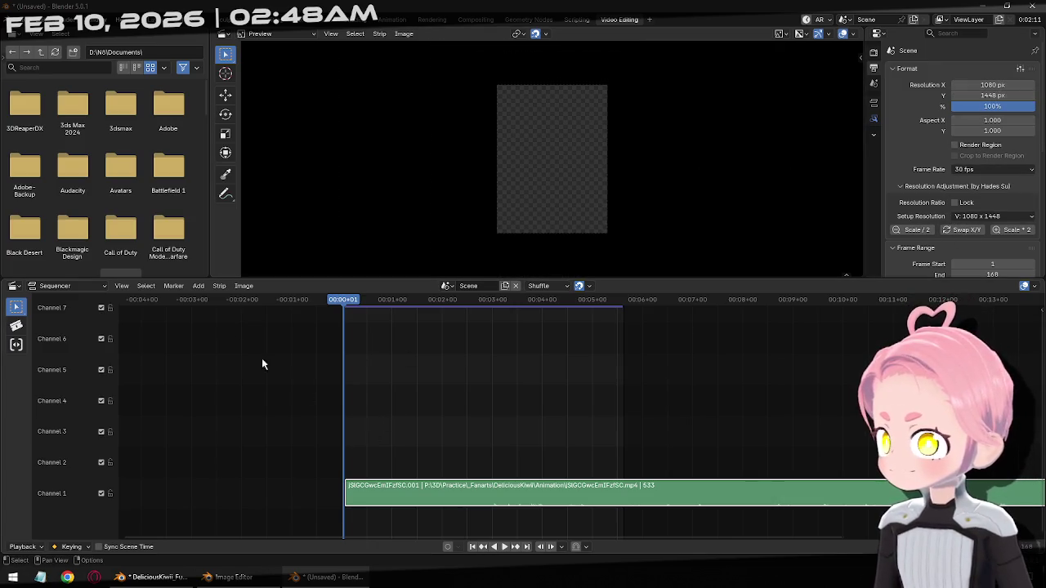
click(199, 286)
click(246, 360)
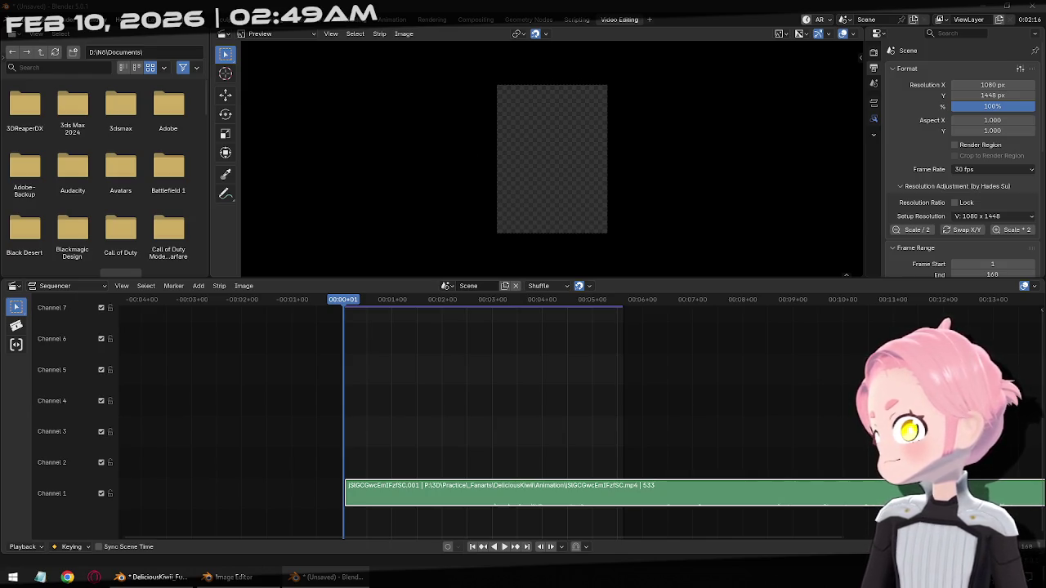
Place the PNG sequence in channel 2 starting at frame 1 and enlarge the preview area
click(300, 459)
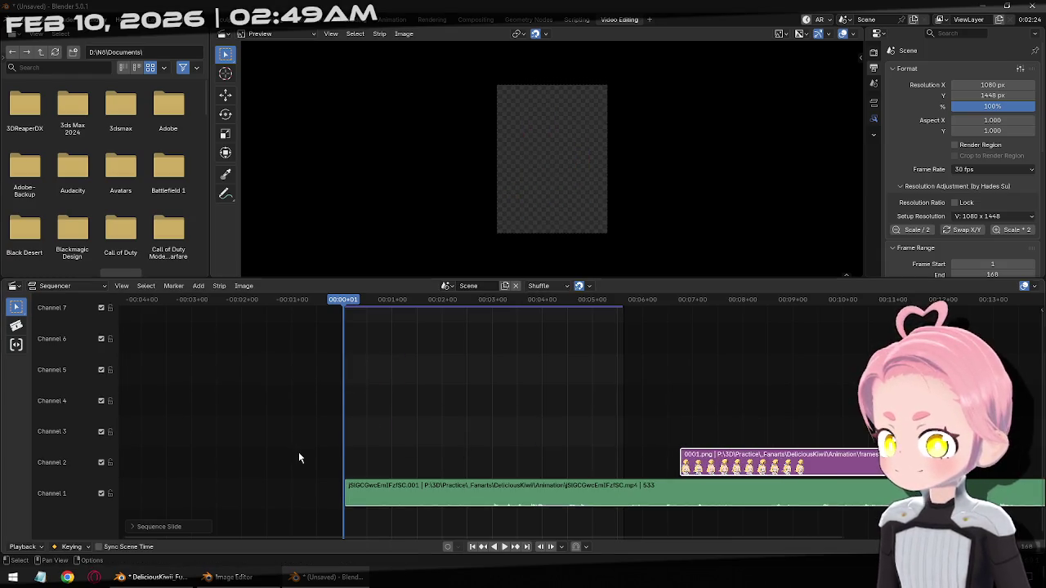
drag(815, 466, 478, 466)
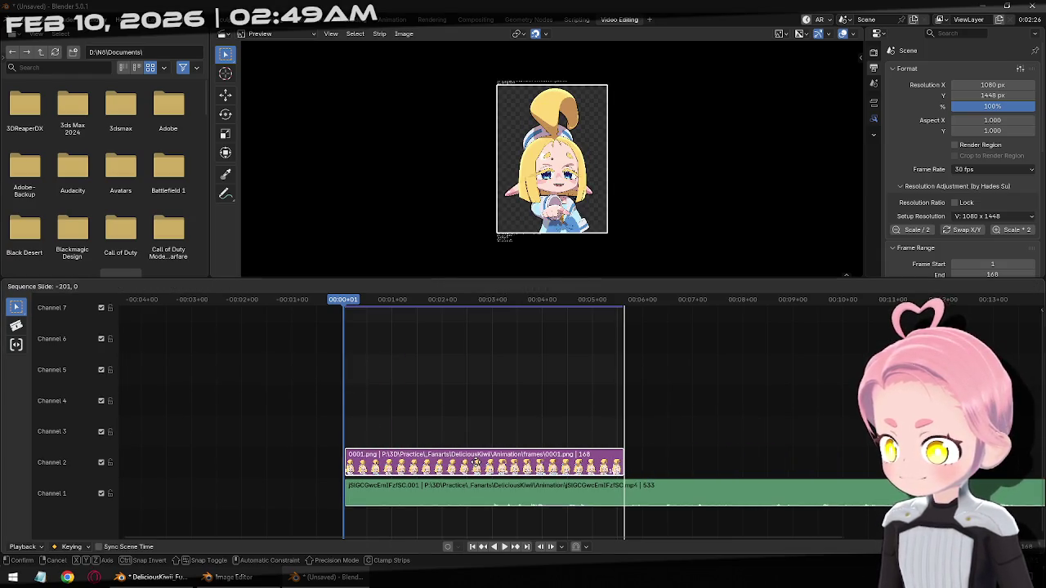
scroll(432, 268, up, 1)
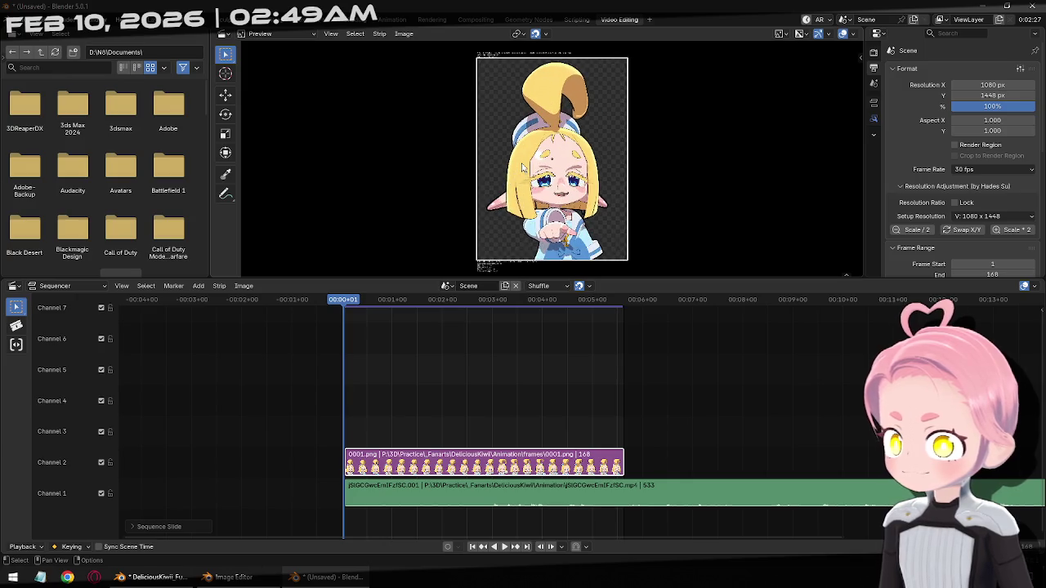
scroll(433, 268, up, 2)
drag(438, 281, 392, 450)
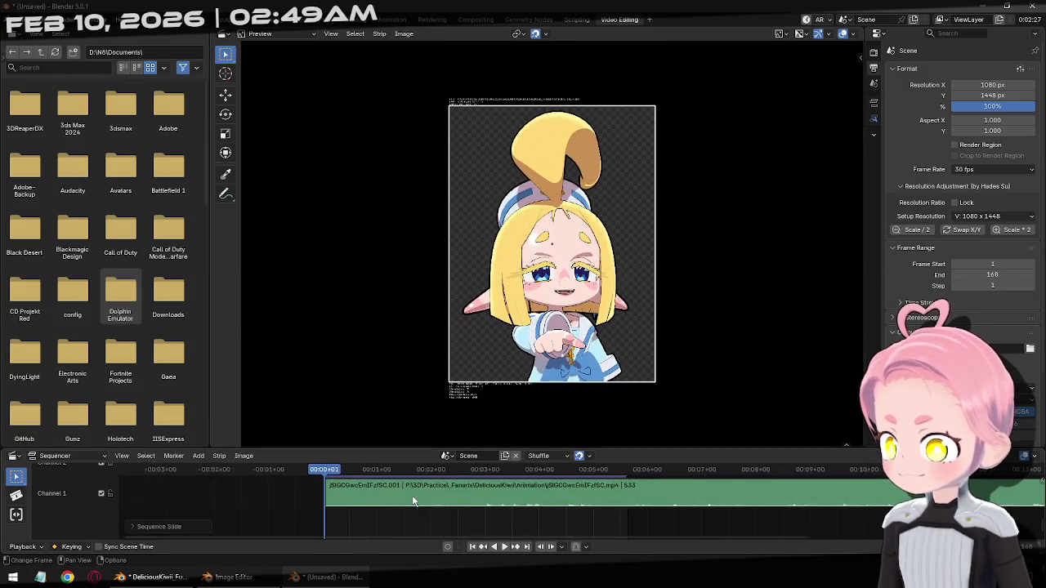
Play the sequence against the reference clip, stop it, and return to the first frame
scroll(425, 507, up, 2)
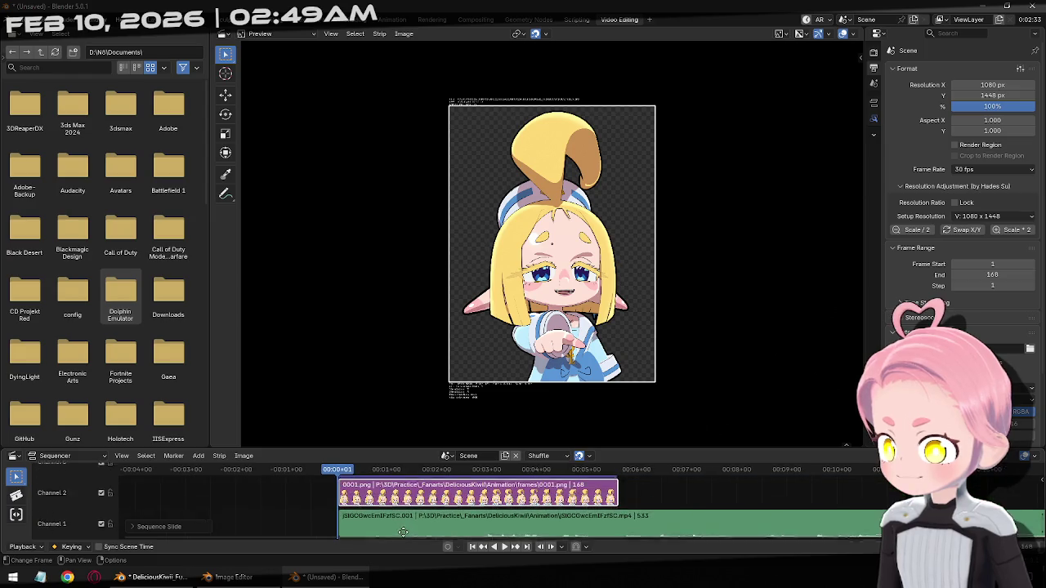
click(507, 549)
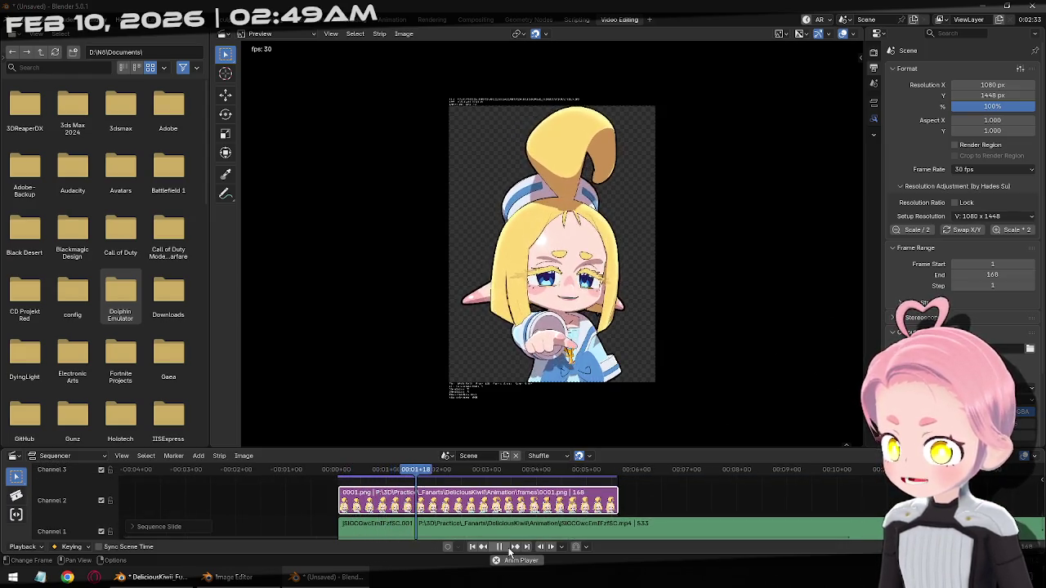
click(500, 547)
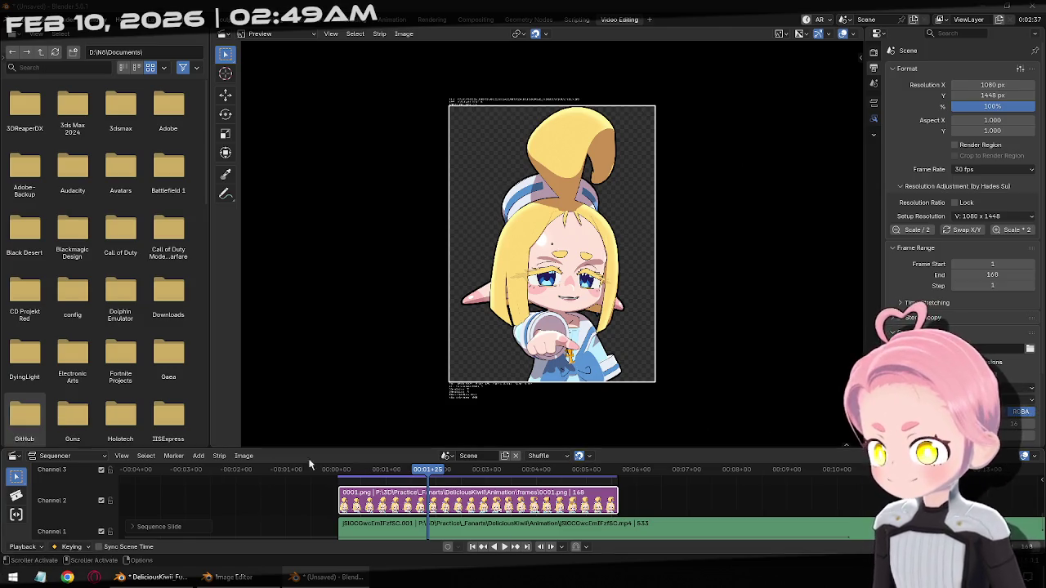
click(472, 547)
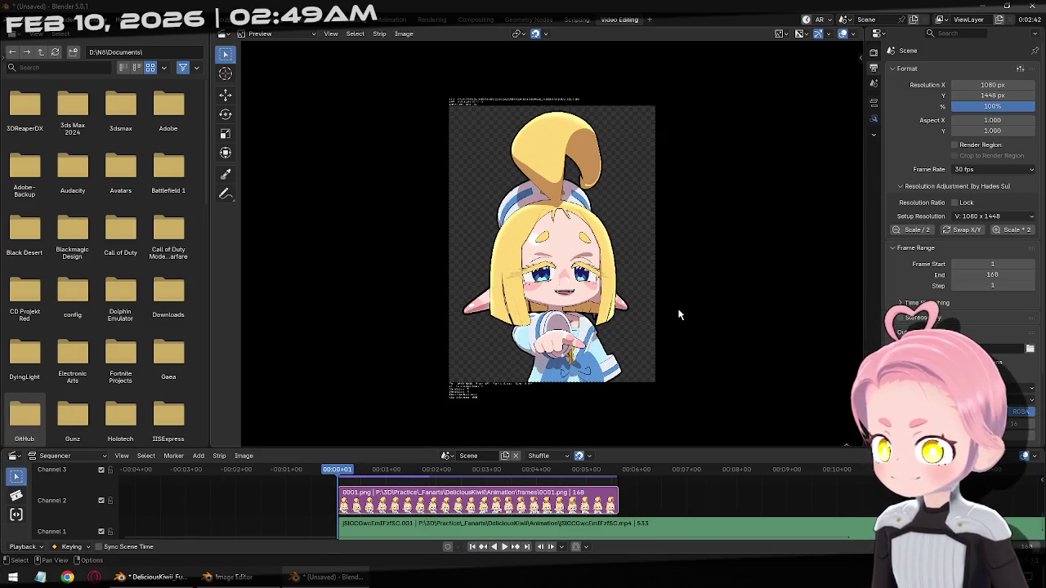
click(504, 547)
scroll(630, 331, up, 1)
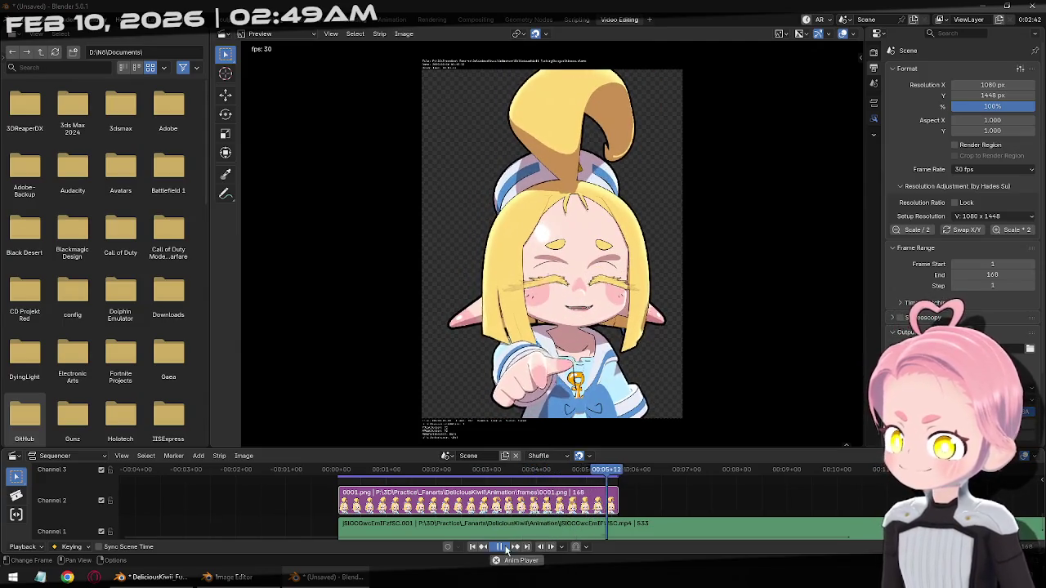
click(507, 549)
click(507, 549)
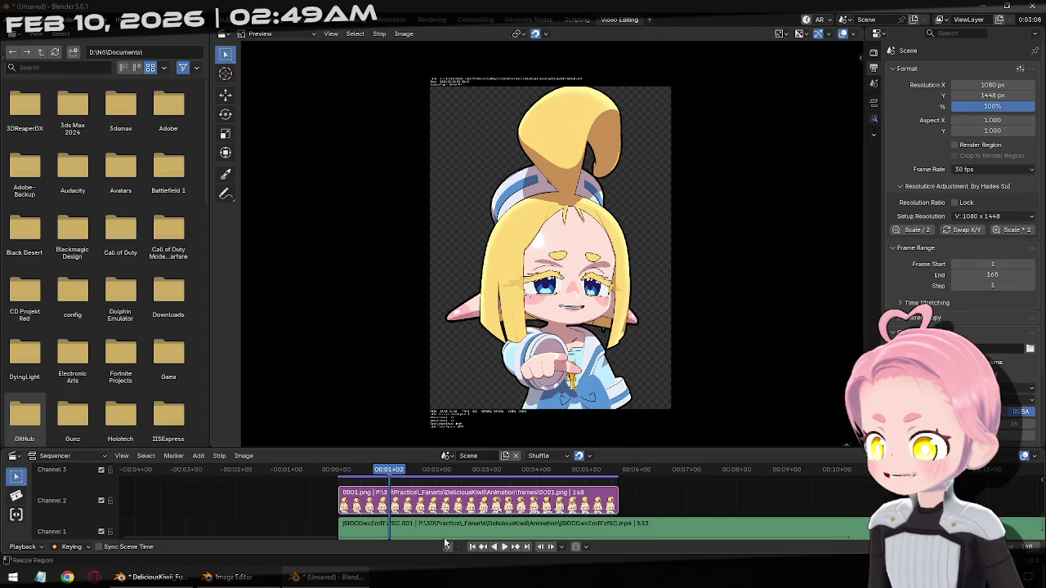
mouse_move(398, 474)
mouse_down()
mouse_move(546, 474)
mouse_move(390, 474)
mouse_move(422, 491)
mouse_move(626, 501)
mouse_move(457, 500)
mouse_move(581, 508)
mouse_up()
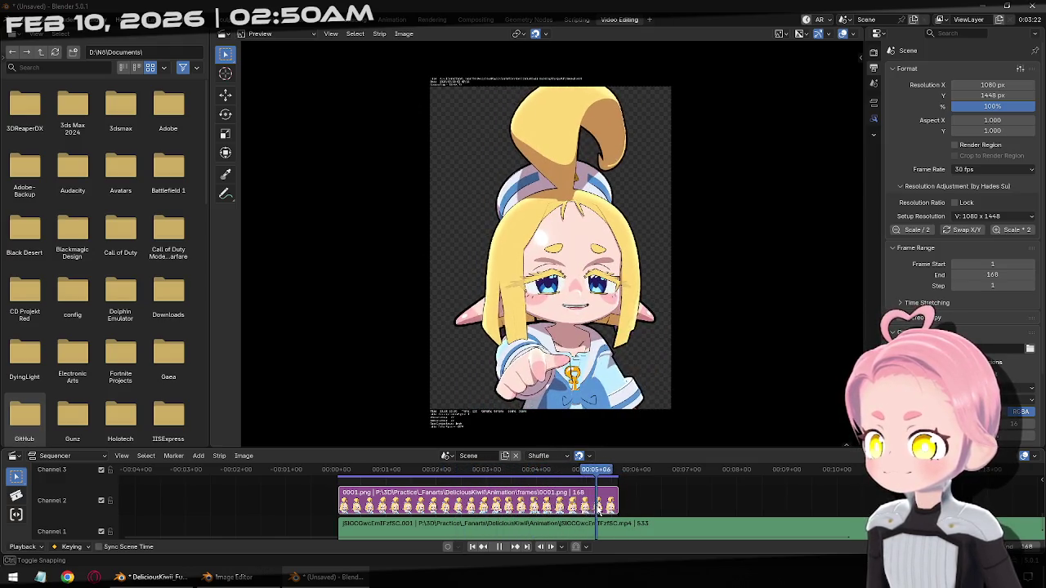
click(500, 547)
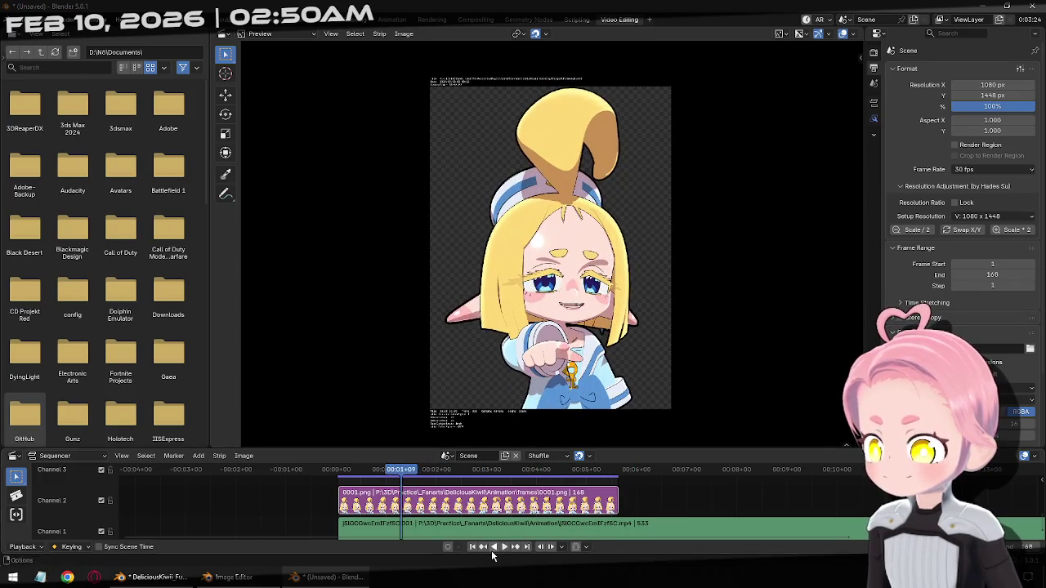
click(505, 547)
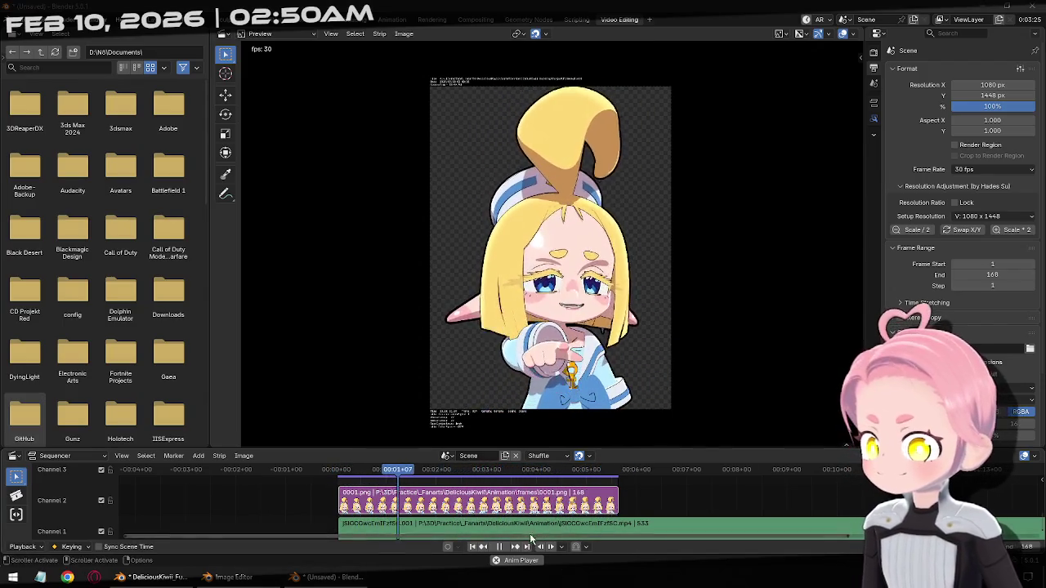
click(502, 548)
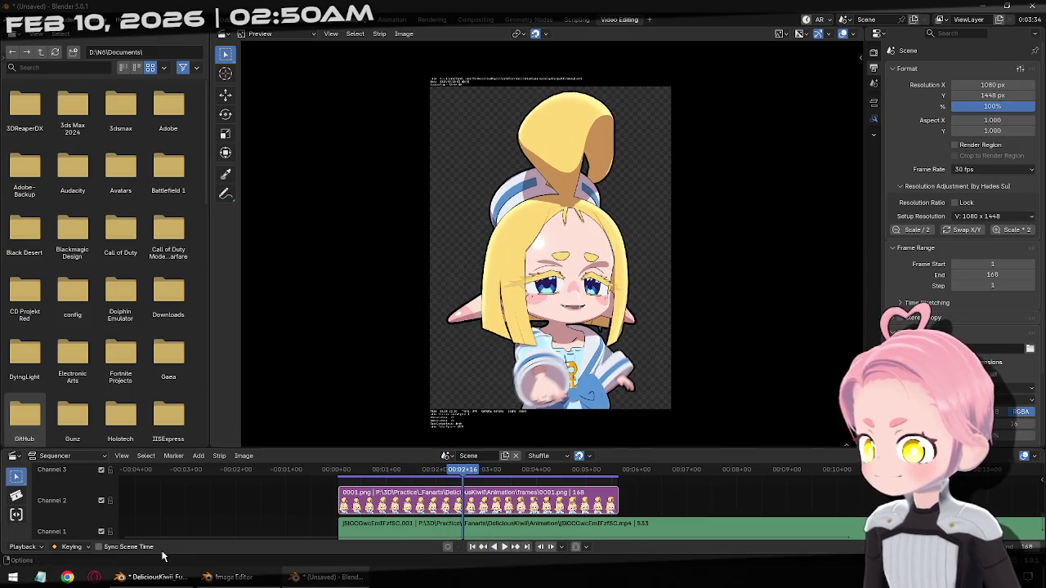
click(155, 577)
Close the unsaved video-editing window, discarding its changes
click(327, 577)
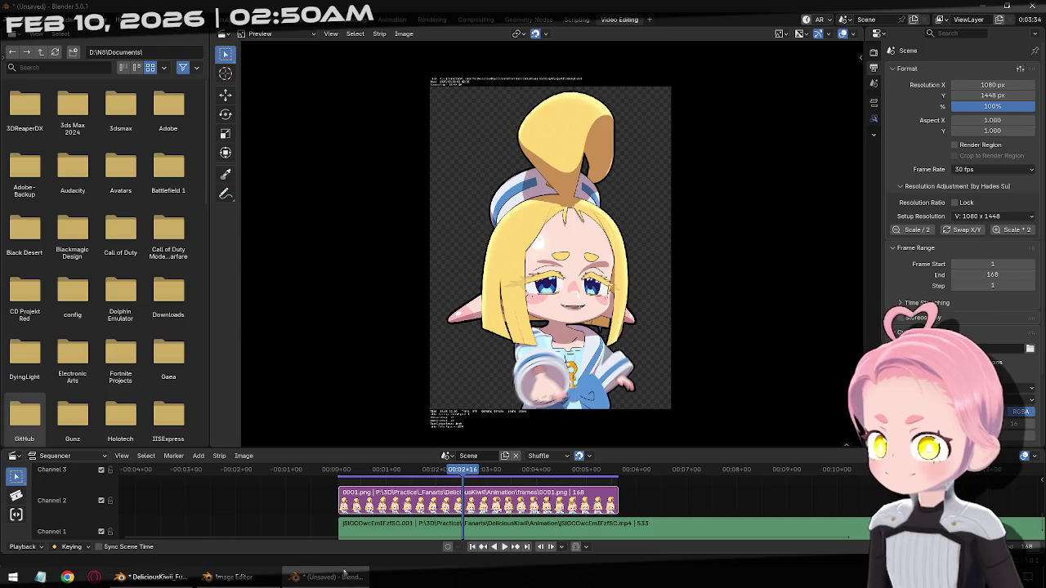
key(ctrl+q)
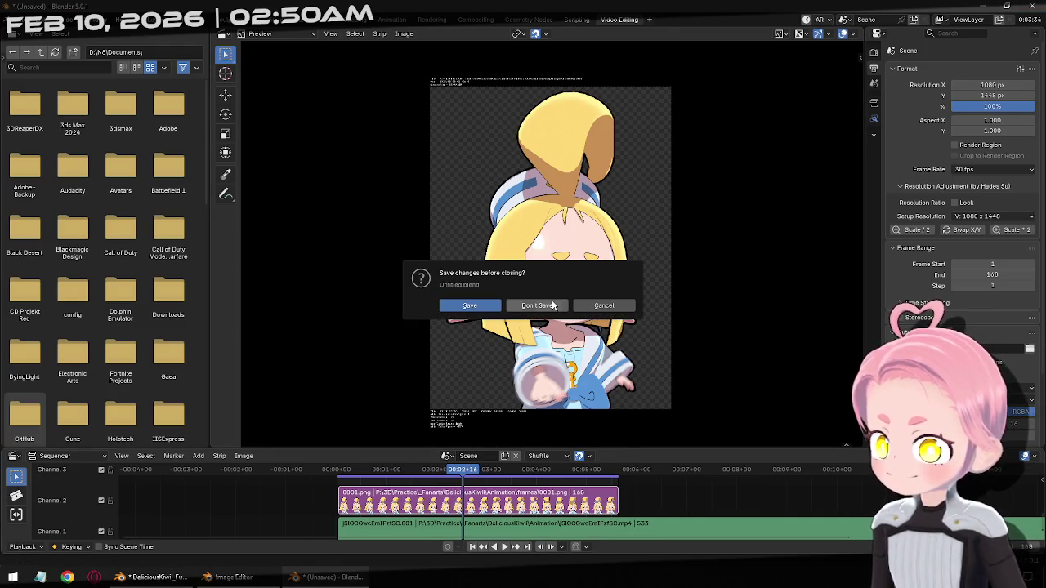
click(553, 305)
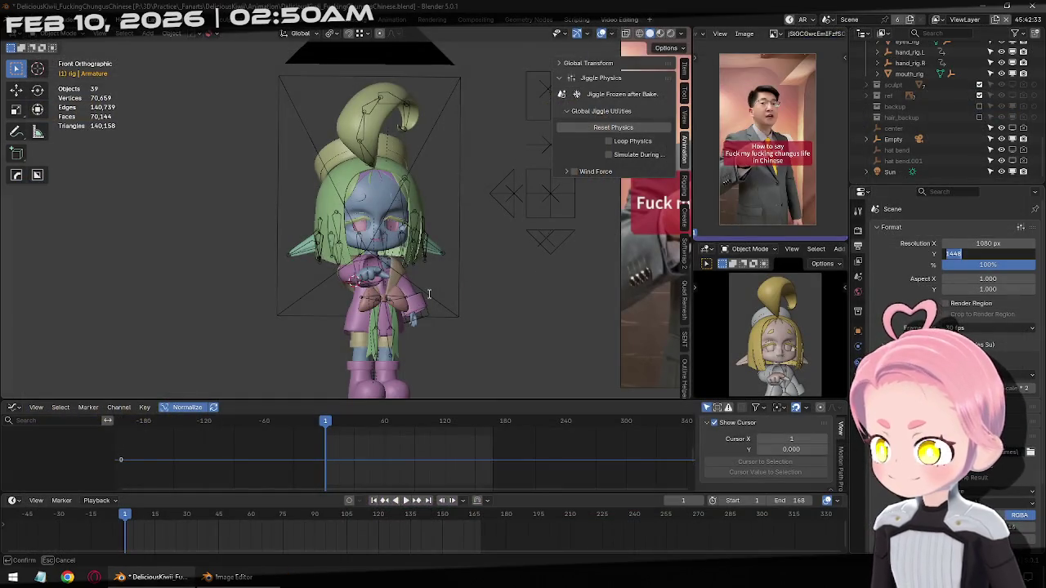
Confirm render height 1448 px, select the armature, and scrub the animation to about frame 161
key(Return)
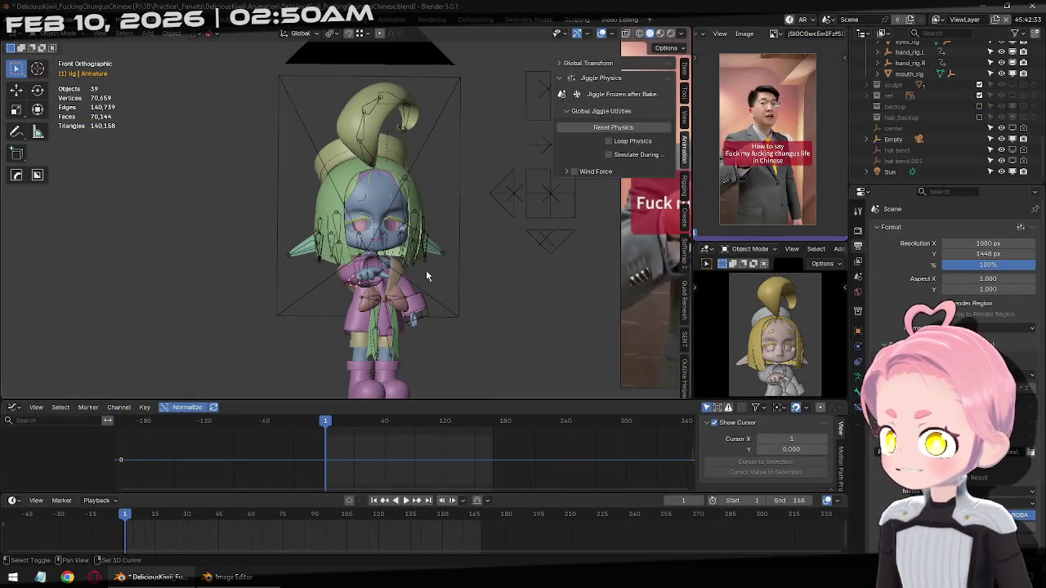
scroll(426, 276, up, 3)
scroll(412, 206, up, 2)
click(445, 187)
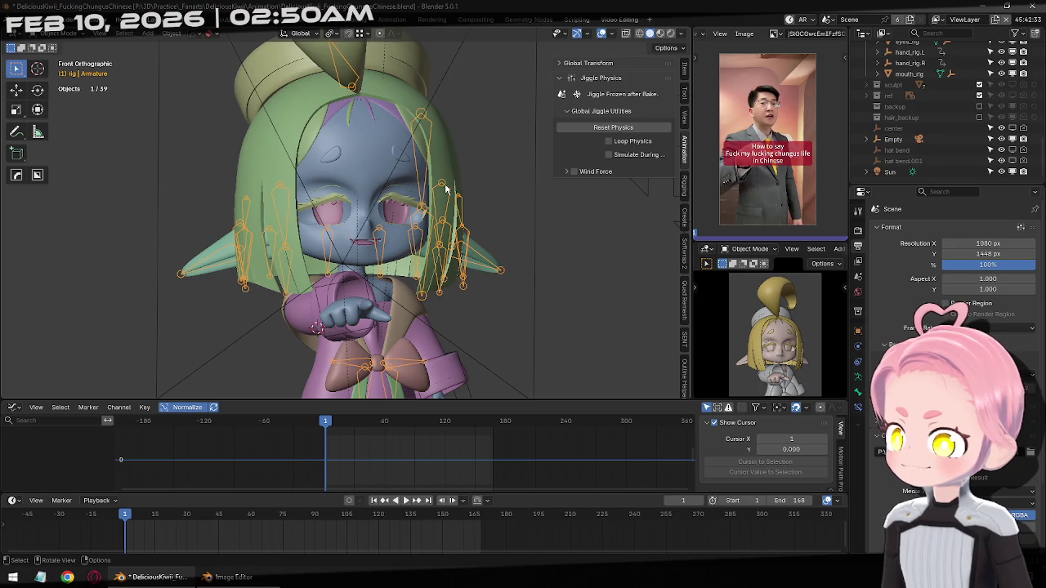
shift+middle_drag(420, 283, 409, 159)
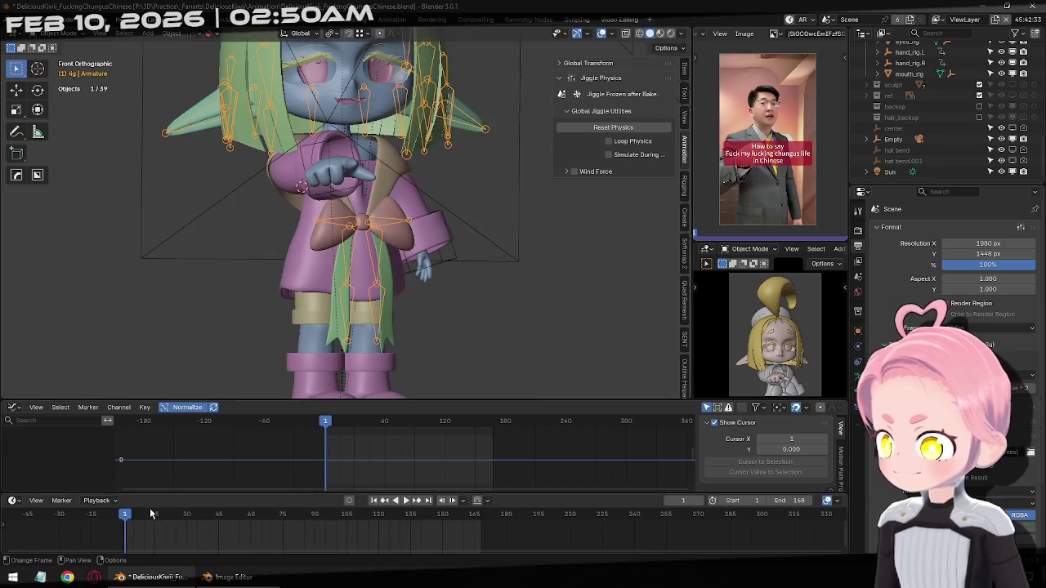
mouse_move(150, 514)
mouse_down()
mouse_move(444, 541)
mouse_move(273, 542)
mouse_move(447, 556)
mouse_move(466, 548)
mouse_up()
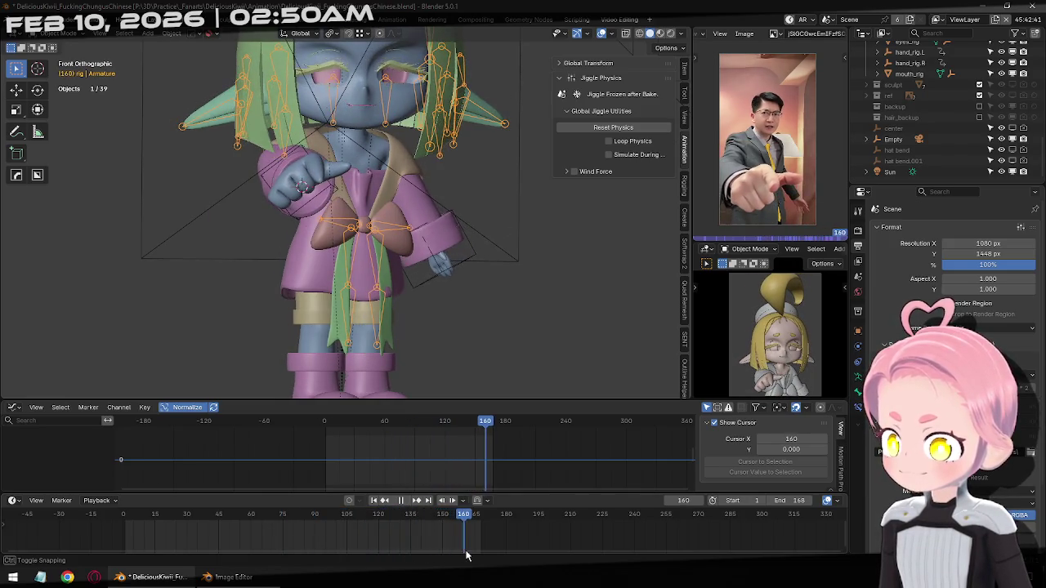
scroll(445, 329, down, 4)
Return to frame 1 and select the eye_control bone on the character's face
shift+middle_drag(446, 329, 468, 295)
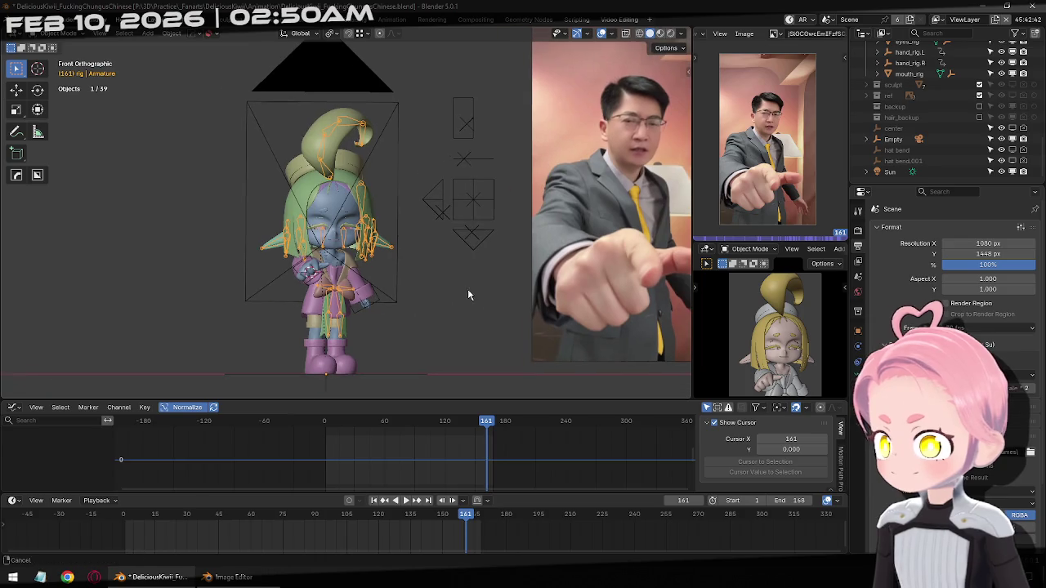
click(374, 500)
scroll(744, 317, up, 3)
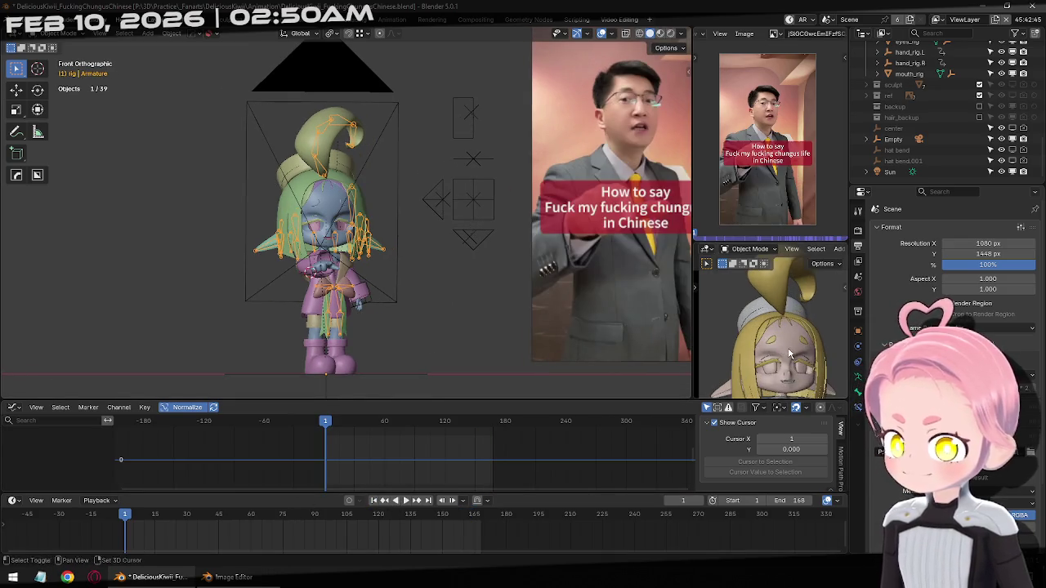
scroll(779, 320, up, 3)
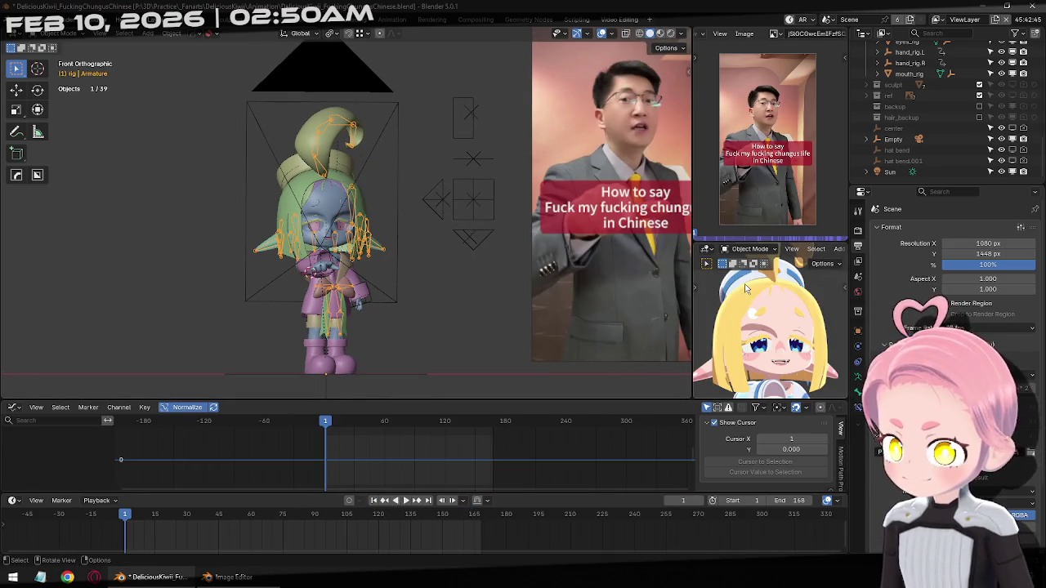
scroll(782, 339, up, 2)
shift+scroll(785, 324, up, 2)
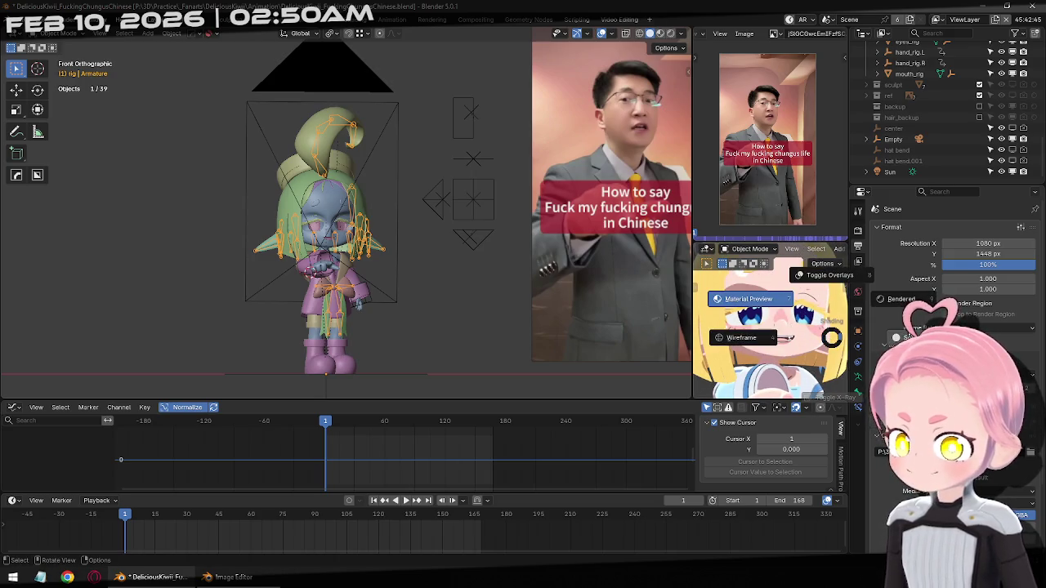
key(z)
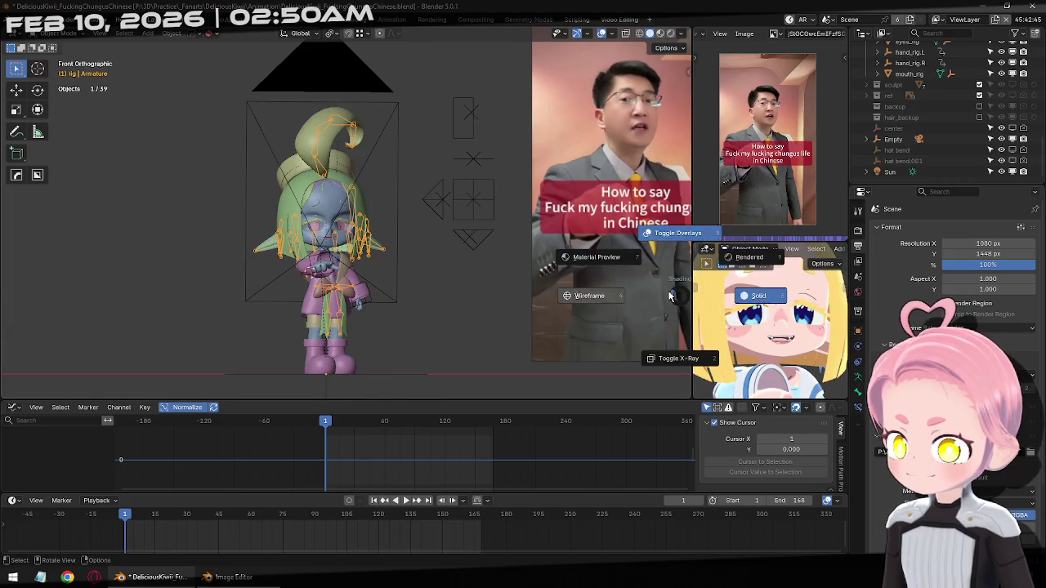
shift+middle_drag(470, 193, 445, 219)
click(446, 219)
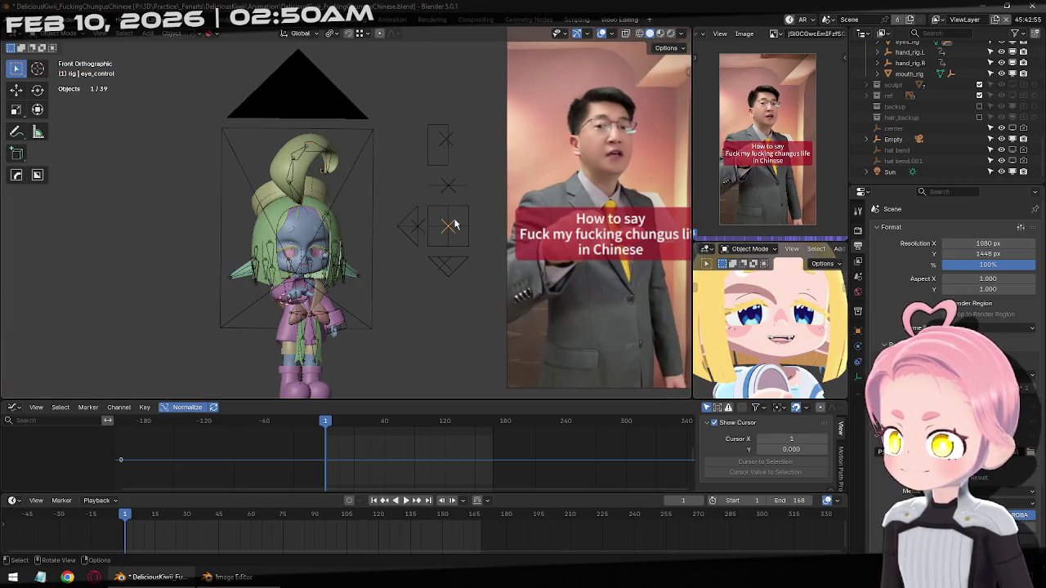
In front view, nudge eye_control slightly left and down (X −0.02122, Z −0.00596)
scroll(445, 219, up, 2)
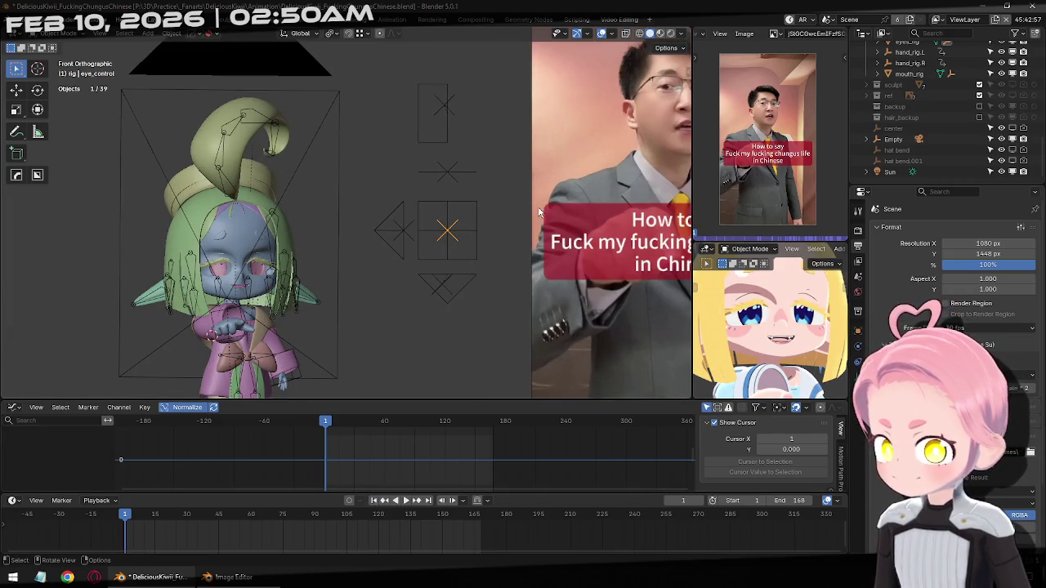
middle_drag(594, 214, 550, 173)
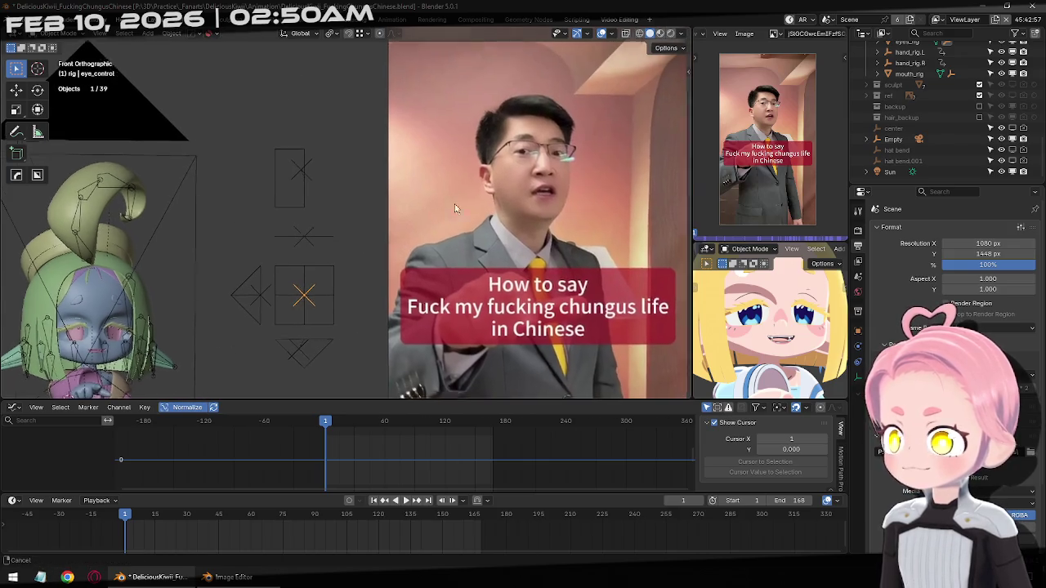
key(KP_1)
scroll(815, 181, up, 3)
scroll(815, 181, up, 3)
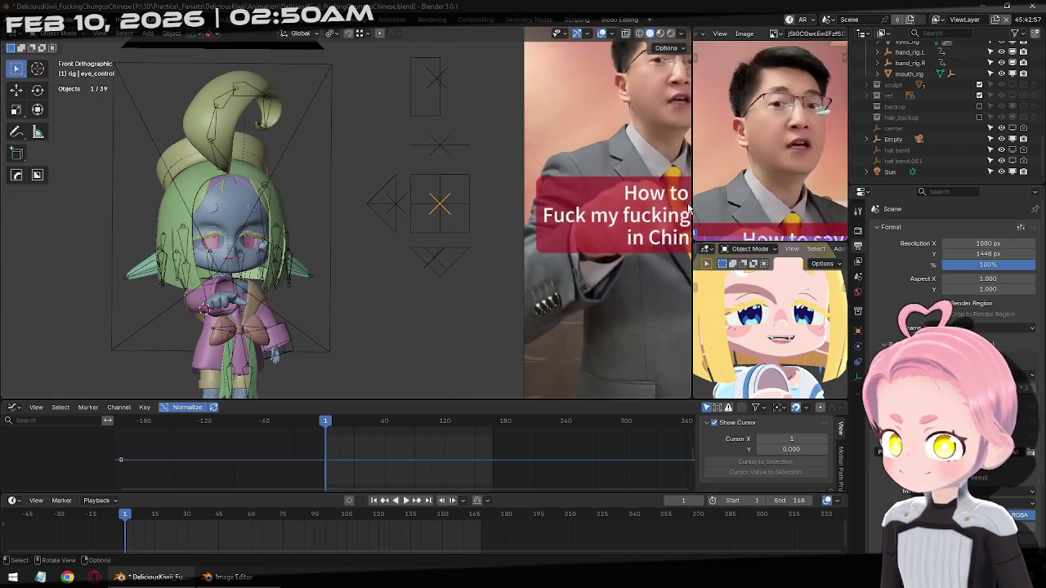
key(g)
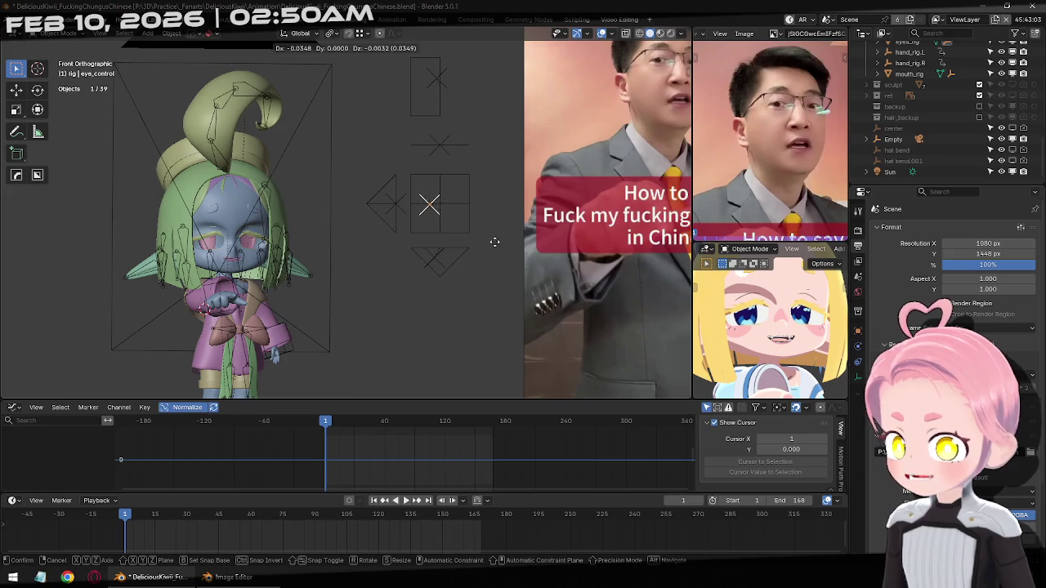
click(532, 243)
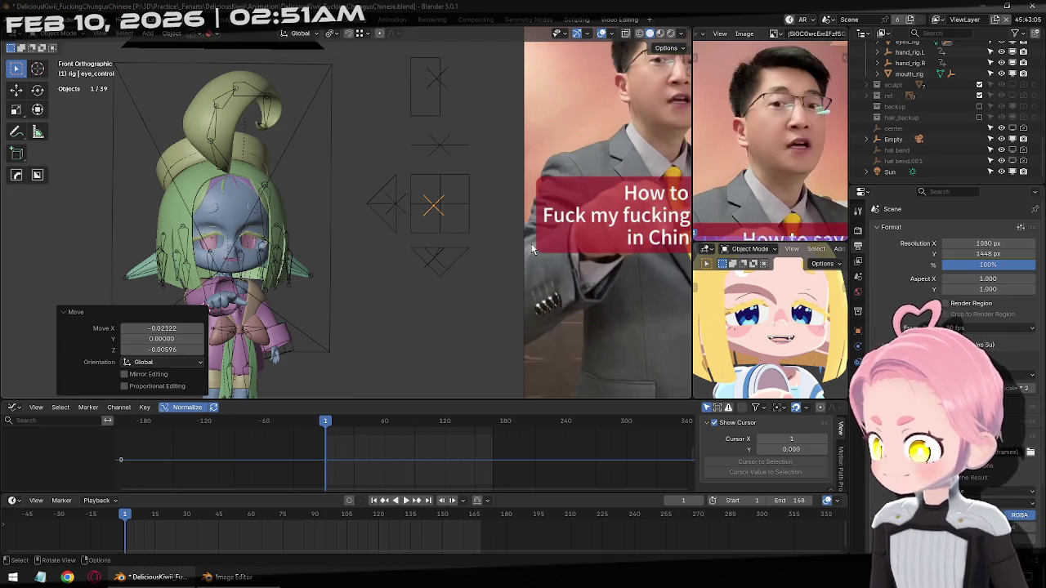
Keyframe eye_control at frame 1 and step forward through the animation to frame 47
key(i)
key(Right)
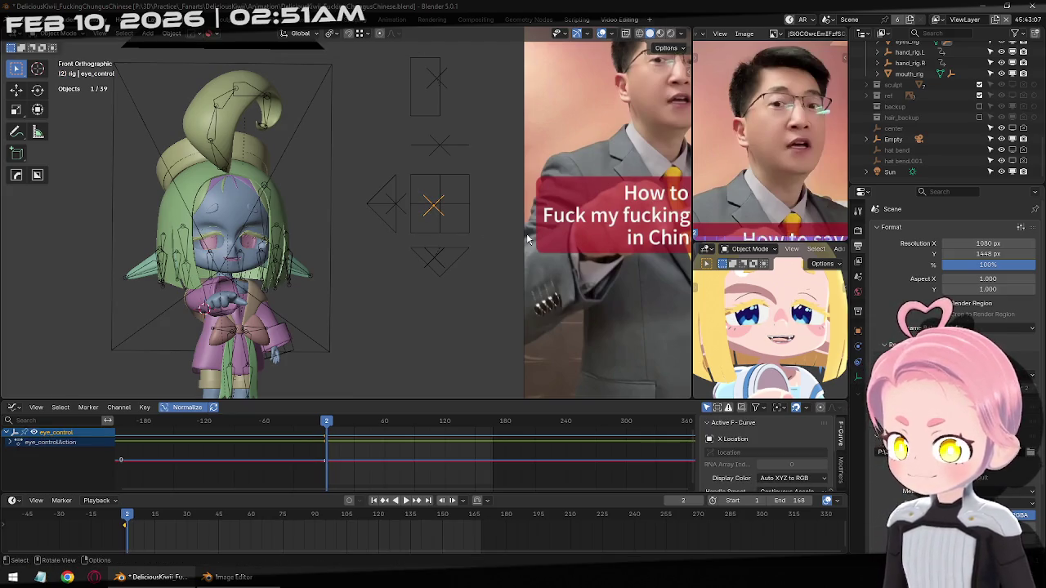
key(Right)
key(Right)
key(Right)
key(Right)
key(Right)
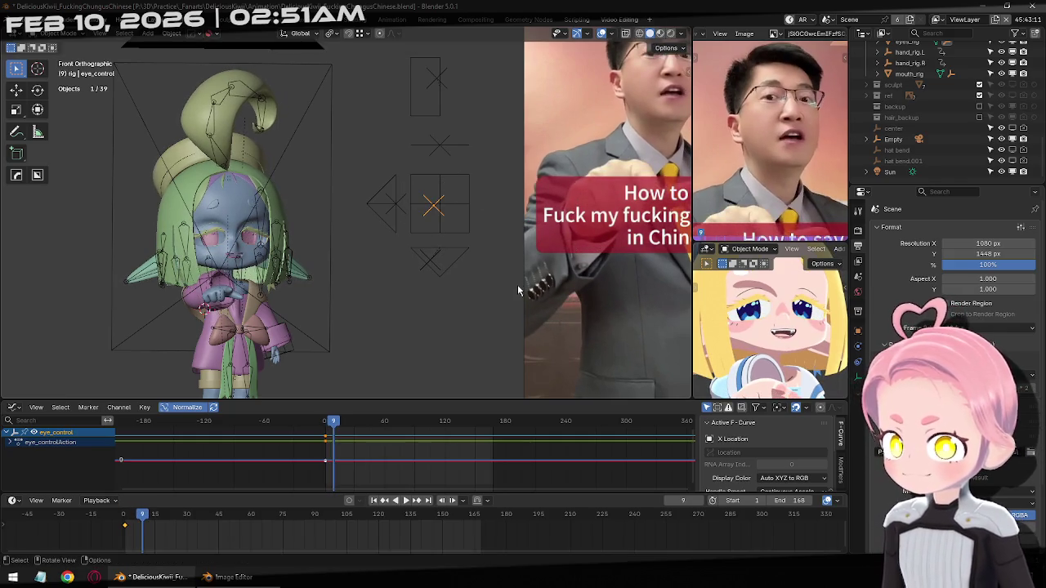
key(Right)
key(Right)
key(Right)
key(Right)
key(Right)
key(Right)
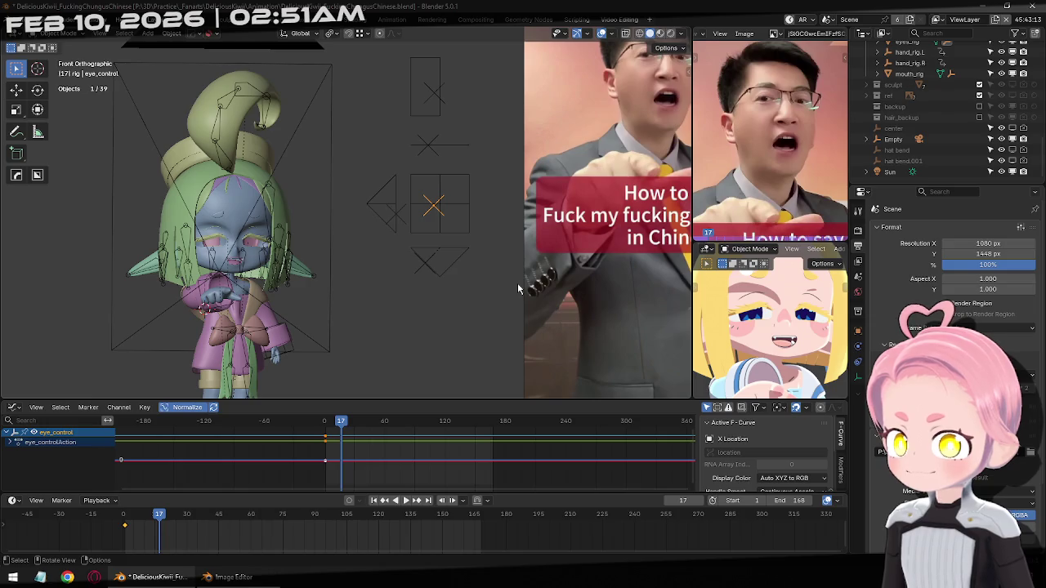
key(Right)
key(Right)
key(Right)
key(Right)
key(Right)
key(Right)
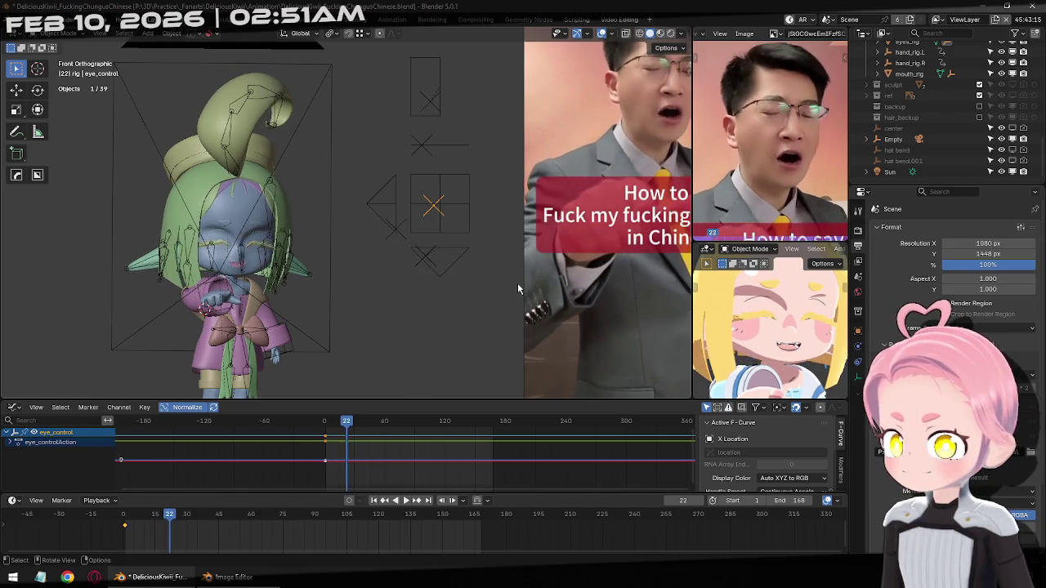
key(Right)
key(Right)
key(Right)
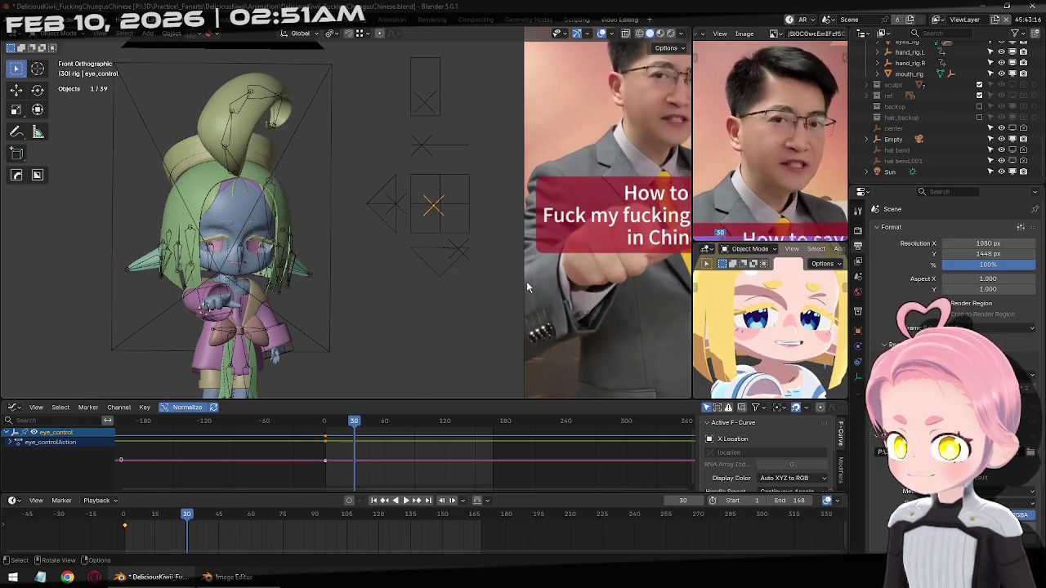
key(Right)
key(Right)
key(Right)
key(Right)
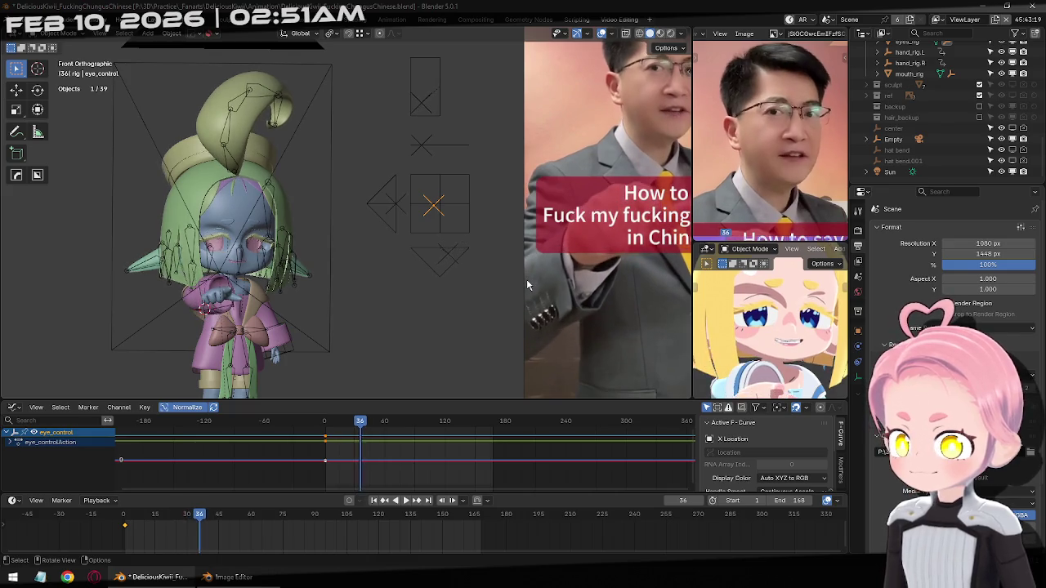
key(Right)
key(Right)
key(Right)
key(Right)
key(Right)
key(Right)
key(Right)
key(Right)
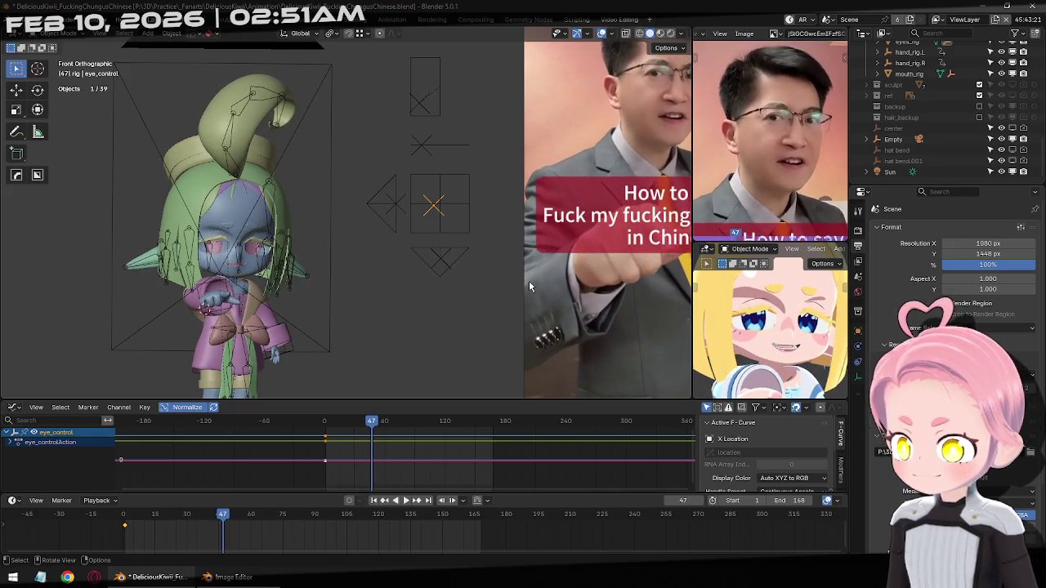
key(Right)
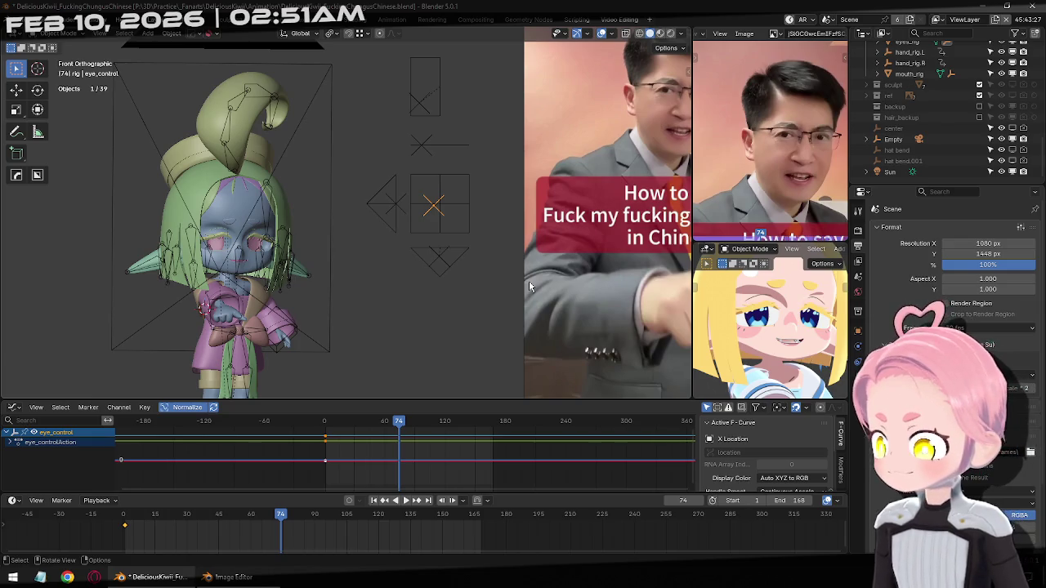
Key eye_control at frame 74, move it and key again at frame 94, then scrub to review
key(i)
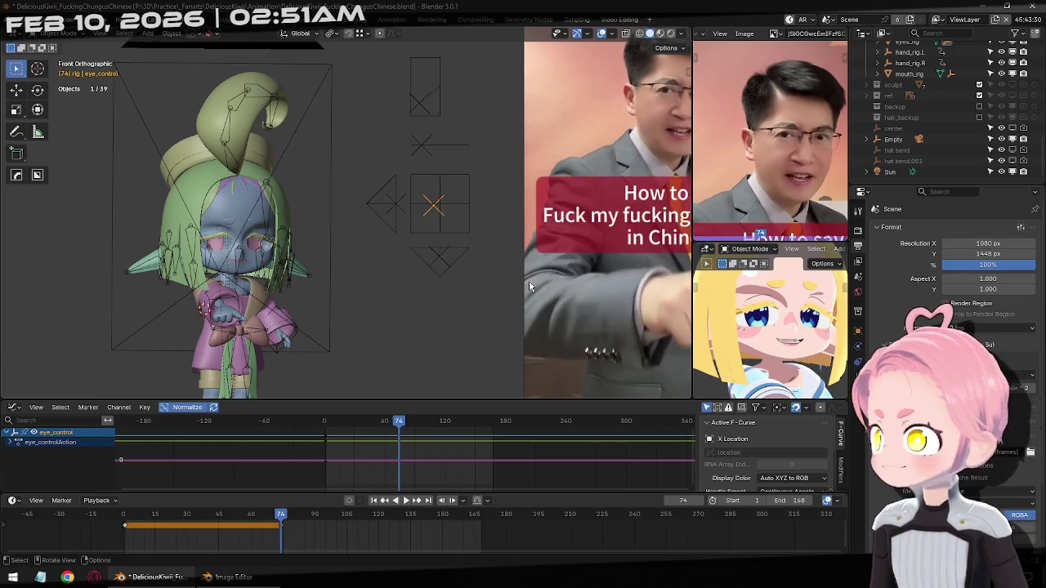
key(space)
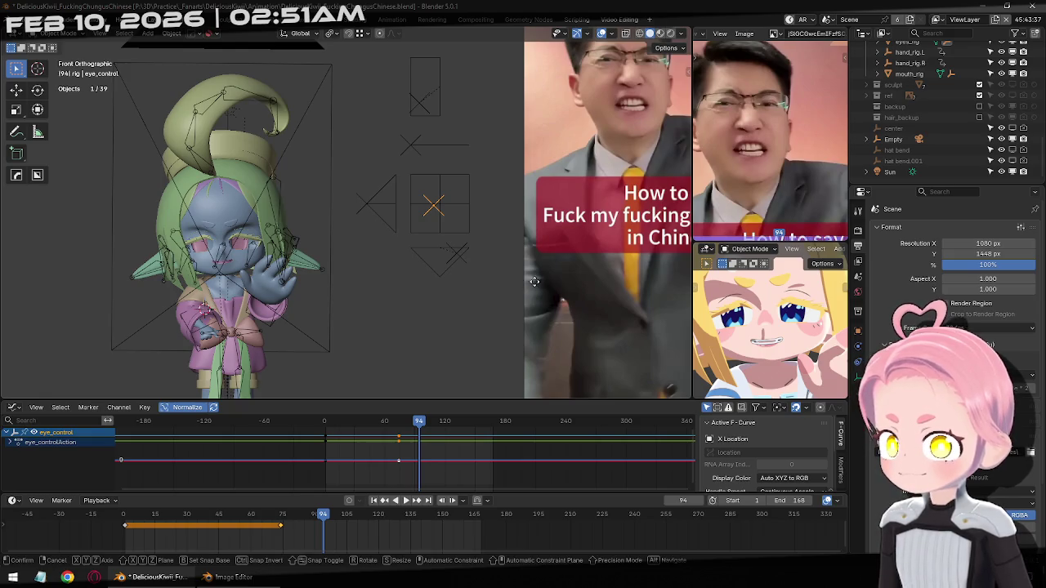
key(g)
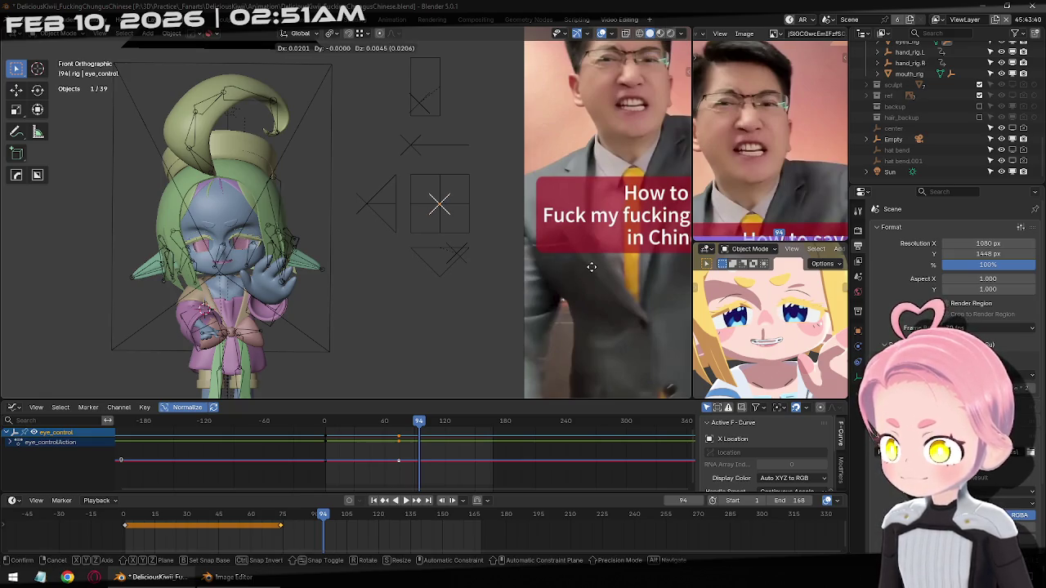
click(591, 267)
key(i)
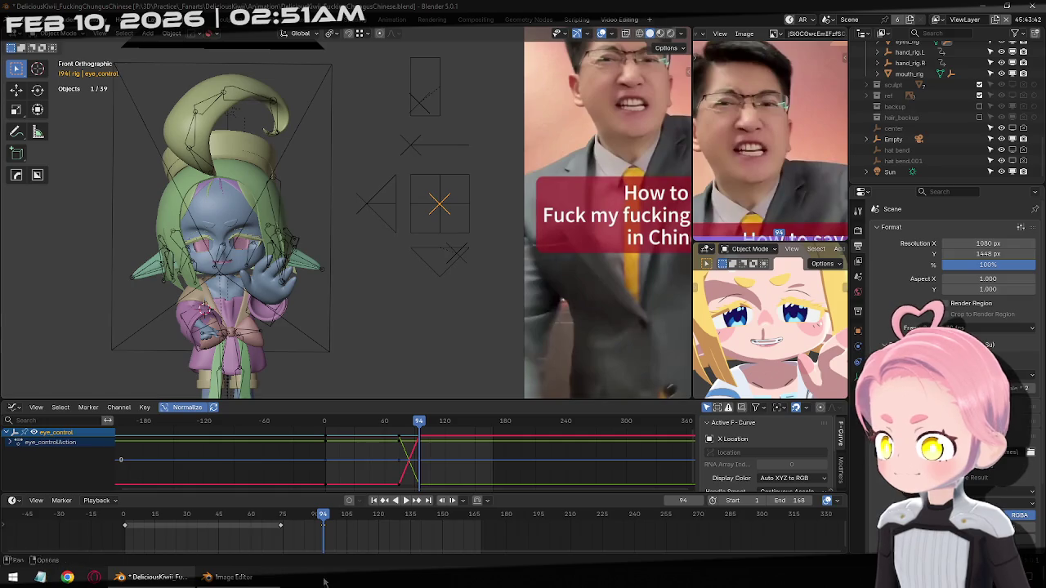
mouse_move(315, 520)
mouse_down()
mouse_move(295, 533)
mouse_move(328, 533)
mouse_up()
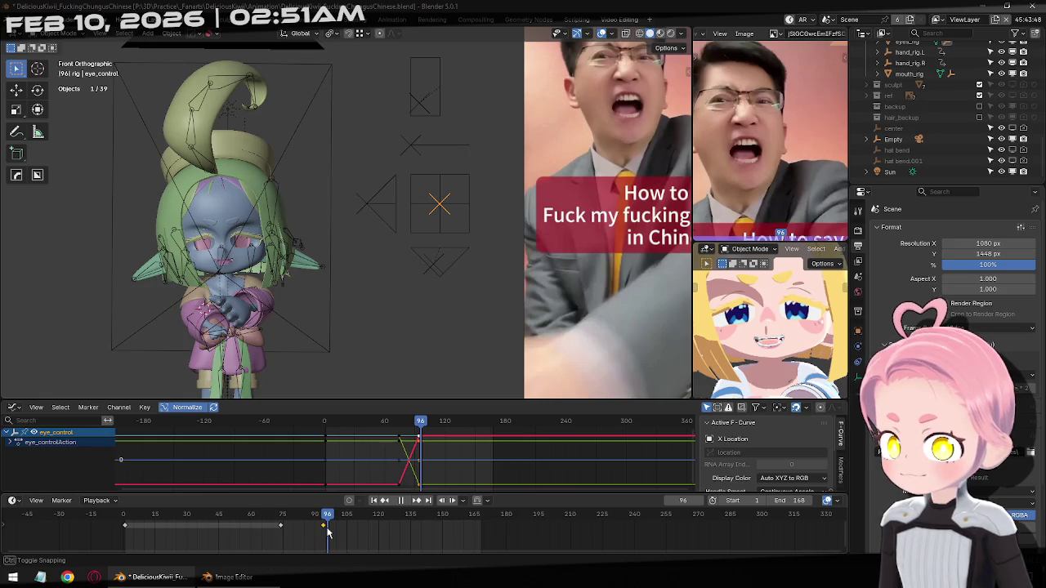
mouse_move(328, 533)
mouse_down()
mouse_move(498, 556)
mouse_move(240, 567)
mouse_move(413, 563)
mouse_move(150, 544)
mouse_move(308, 561)
mouse_move(462, 551)
mouse_up()
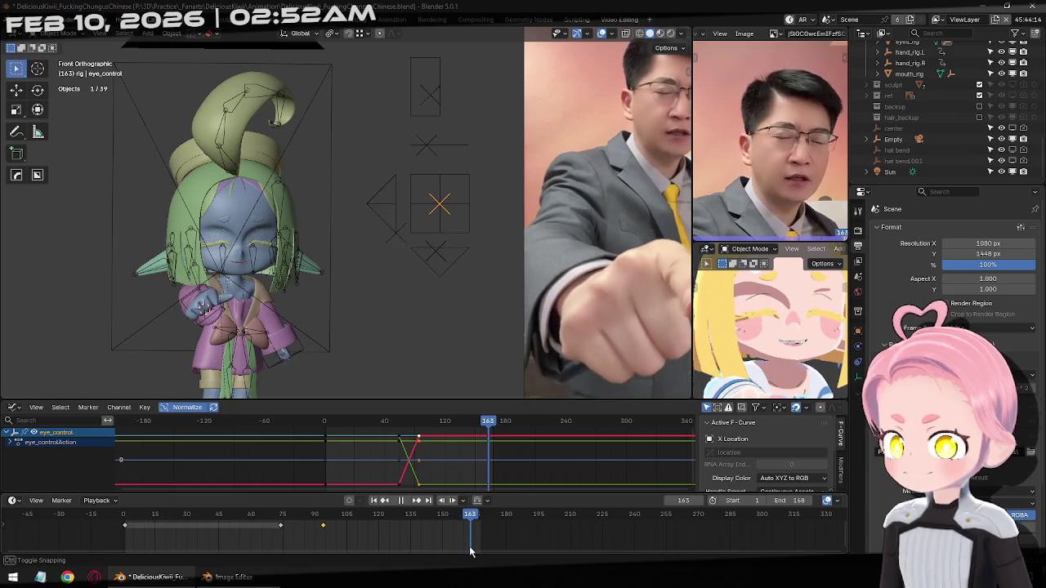
Deselect the rig and scrub through the animation, ending back at frame 1
click(373, 501)
scroll(318, 225, down, 4)
scroll(439, 260, up, 1)
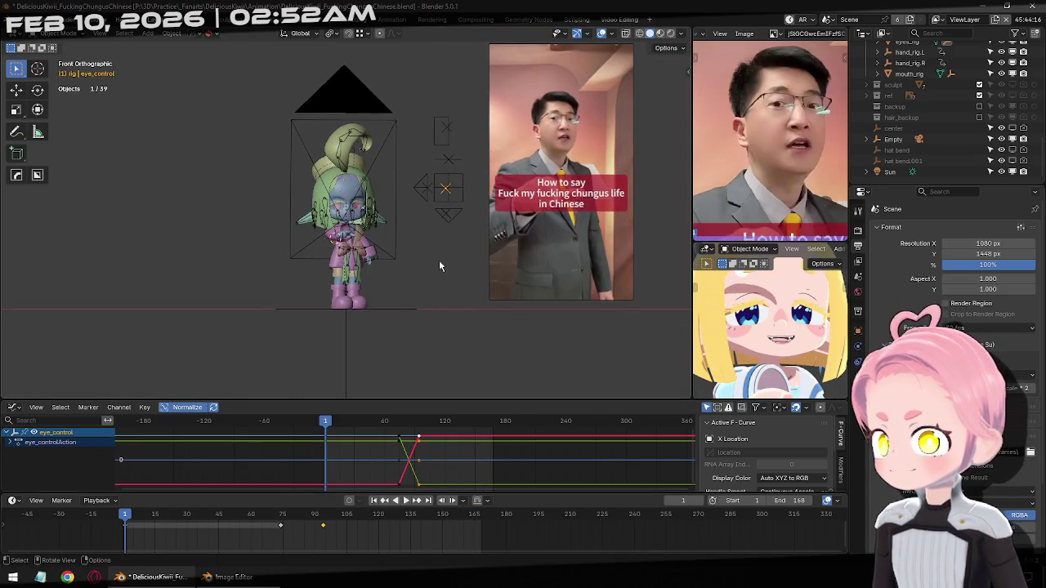
click(414, 262)
scroll(415, 262, up, 1)
scroll(414, 262, up, 1)
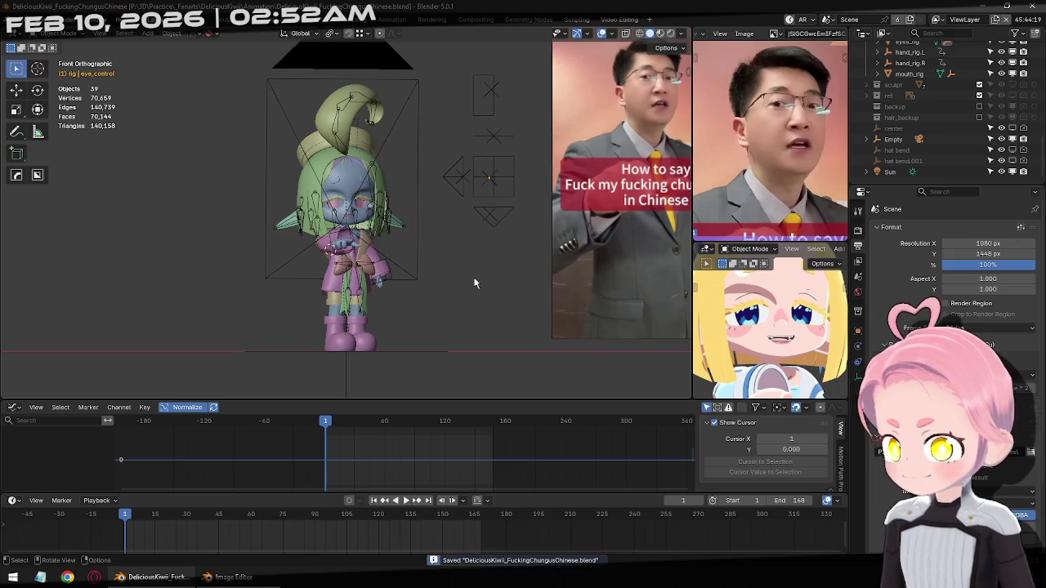
scroll(334, 304, down, 1)
scroll(334, 304, down, 1)
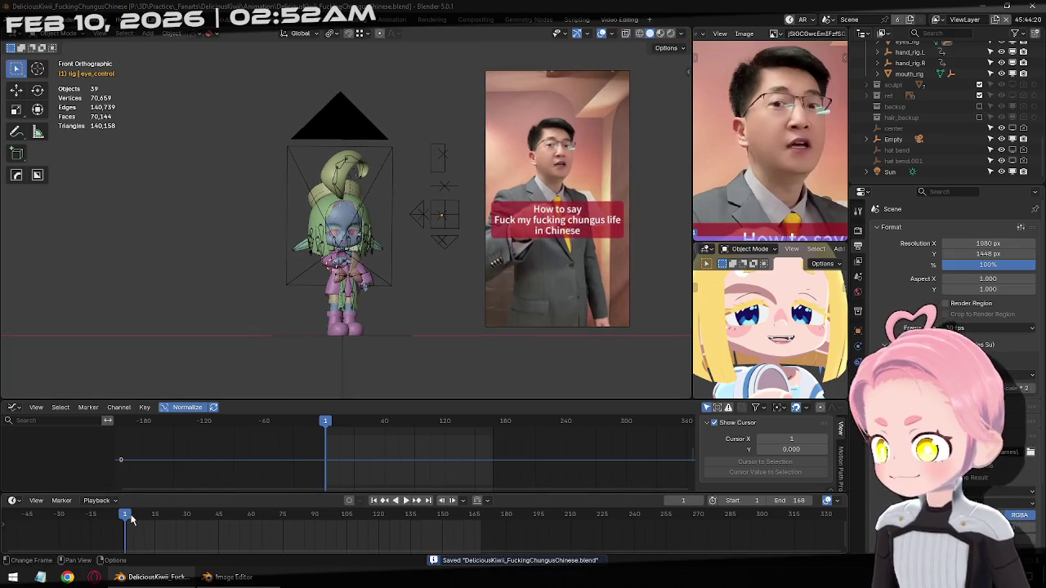
mouse_move(129, 517)
mouse_down()
mouse_move(467, 529)
mouse_move(385, 519)
mouse_move(234, 523)
mouse_up()
click(373, 500)
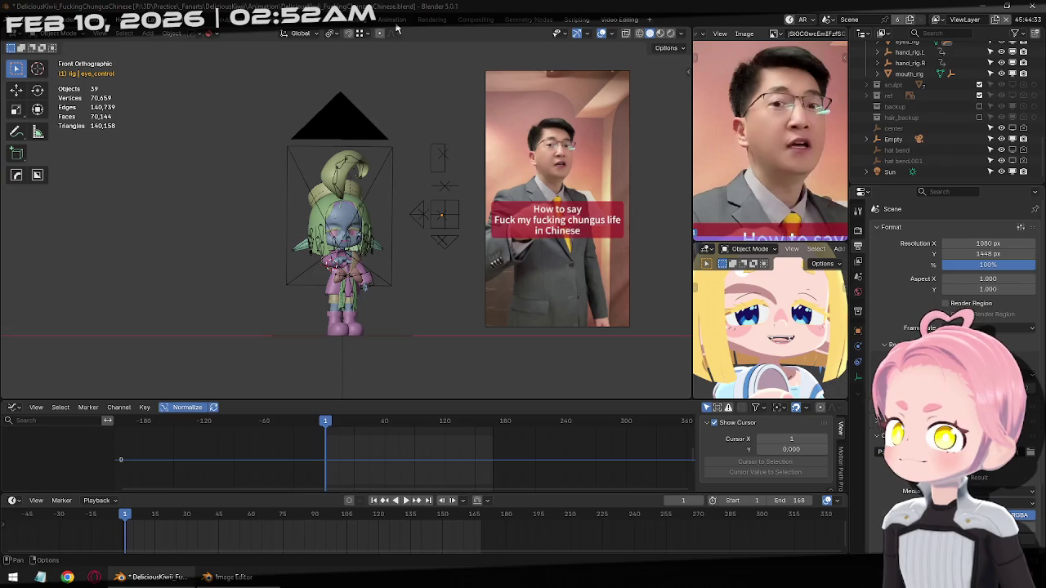
Peek at the Animation workspace, return to the custom layout, and list lower-panel editor types
click(397, 27)
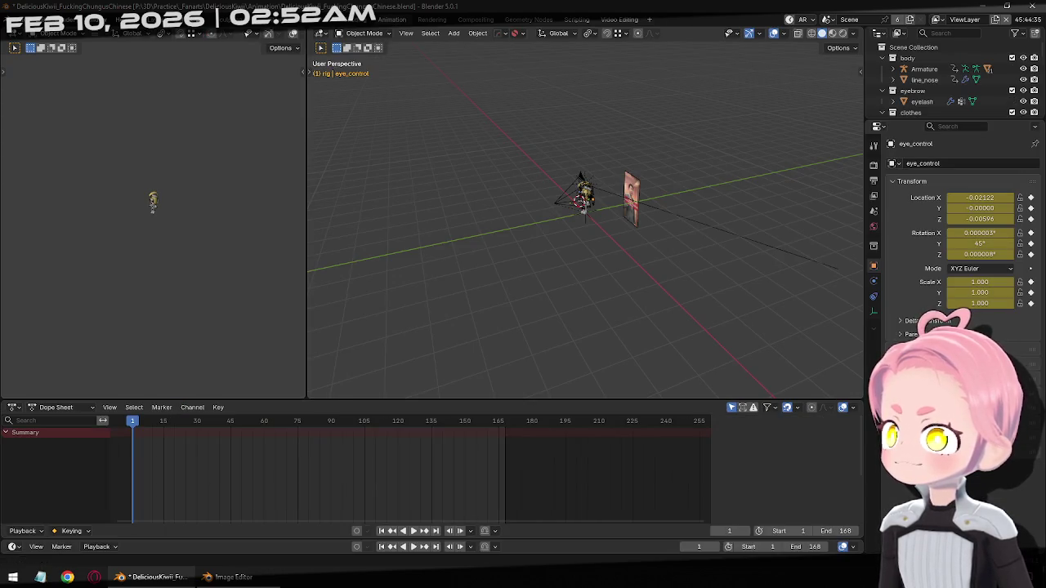
key(ctrl+Page_Up)
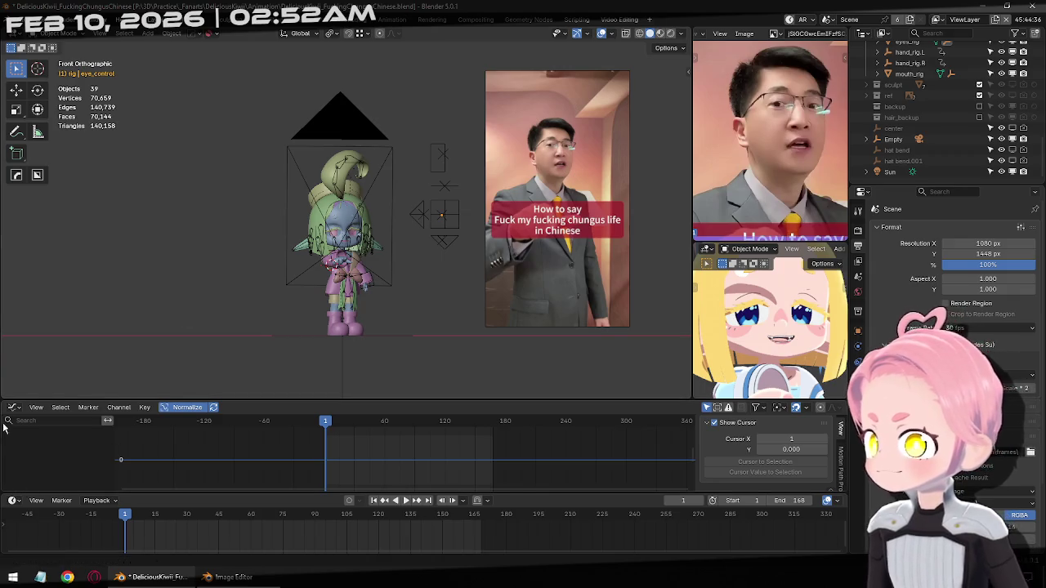
click(14, 407)
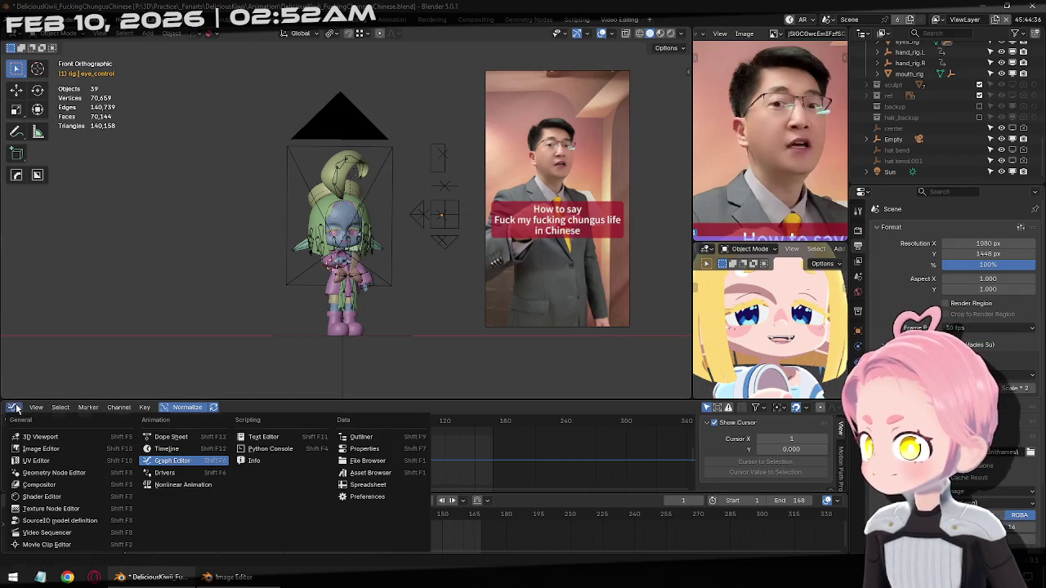
Make the lower panel the Nonlinear Animation editor and push JiggleAction down into a strip
click(179, 484)
click(49, 457)
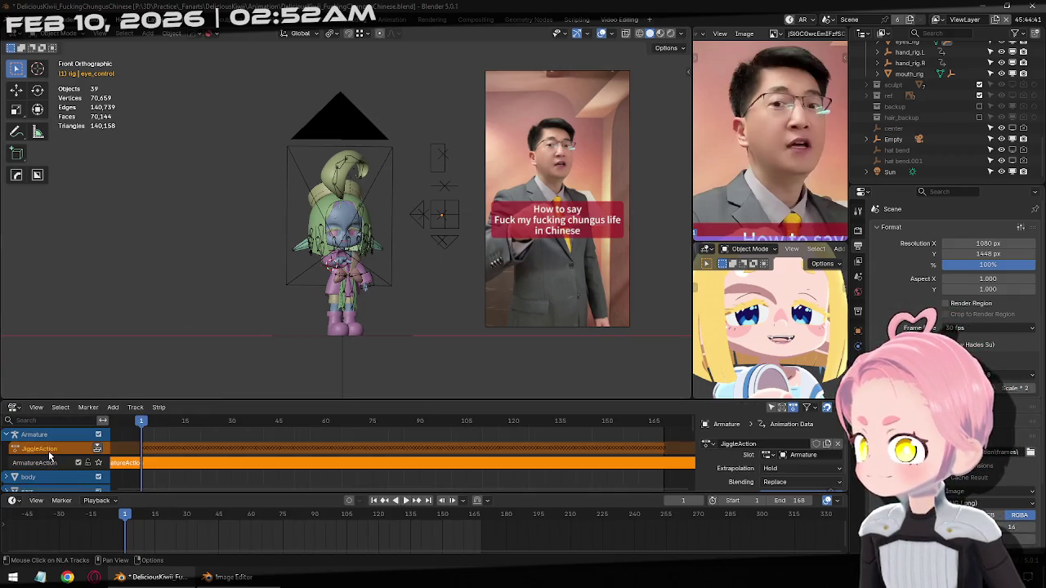
click(97, 451)
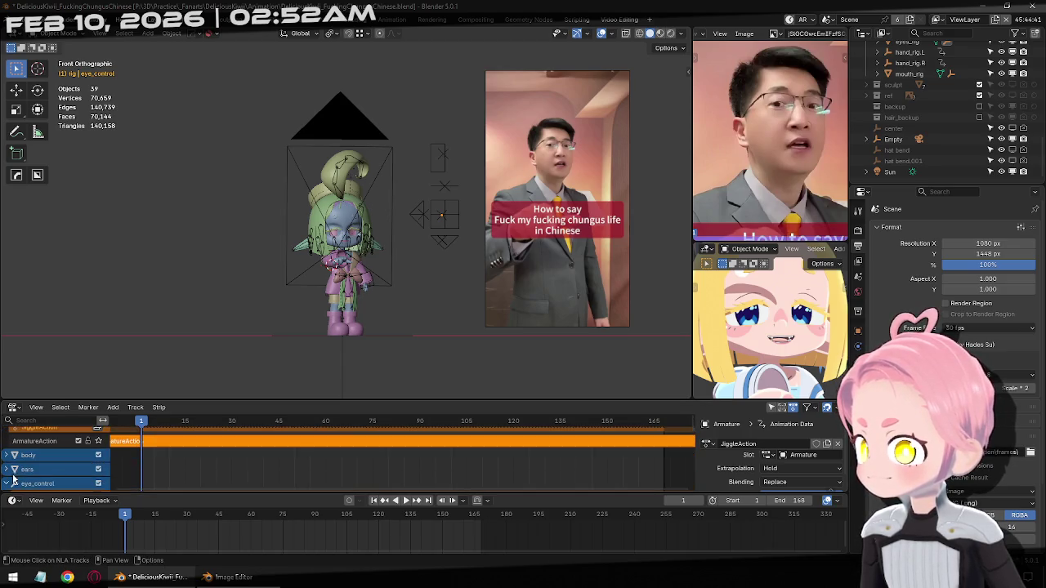
click(55, 464)
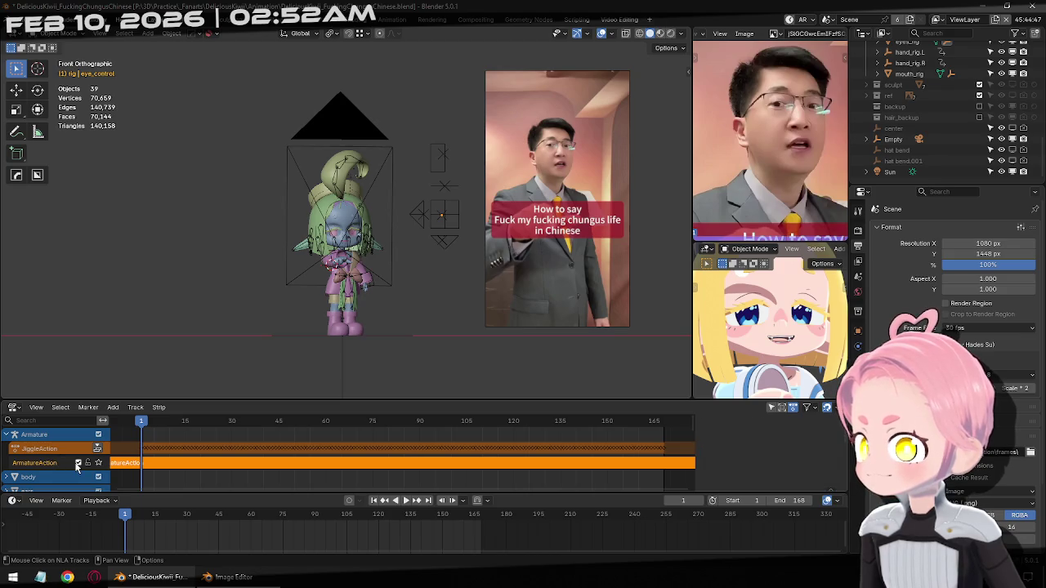
scroll(73, 451, down, 3)
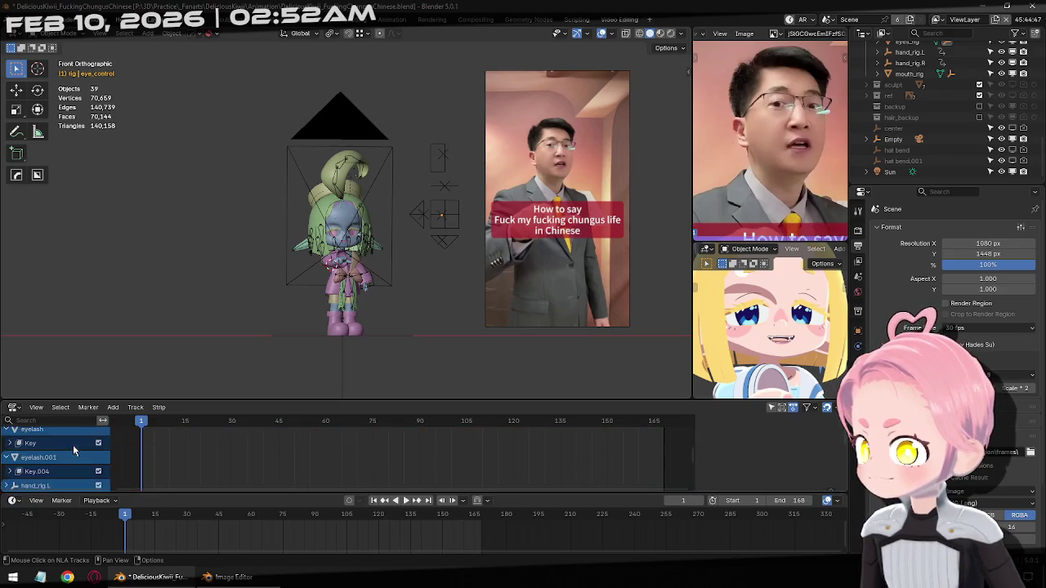
scroll(76, 450, down, 3)
scroll(78, 467, up, 3)
scroll(79, 465, up, 3)
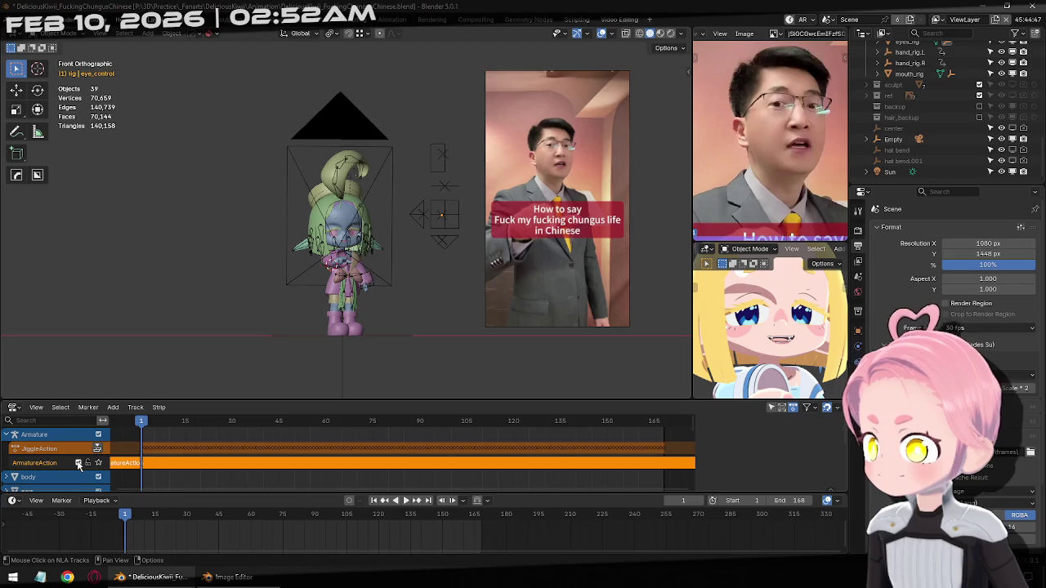
Push JiggleAction down again, undo it, toggle perspective, and bring up the NLA track options
click(76, 452)
click(97, 450)
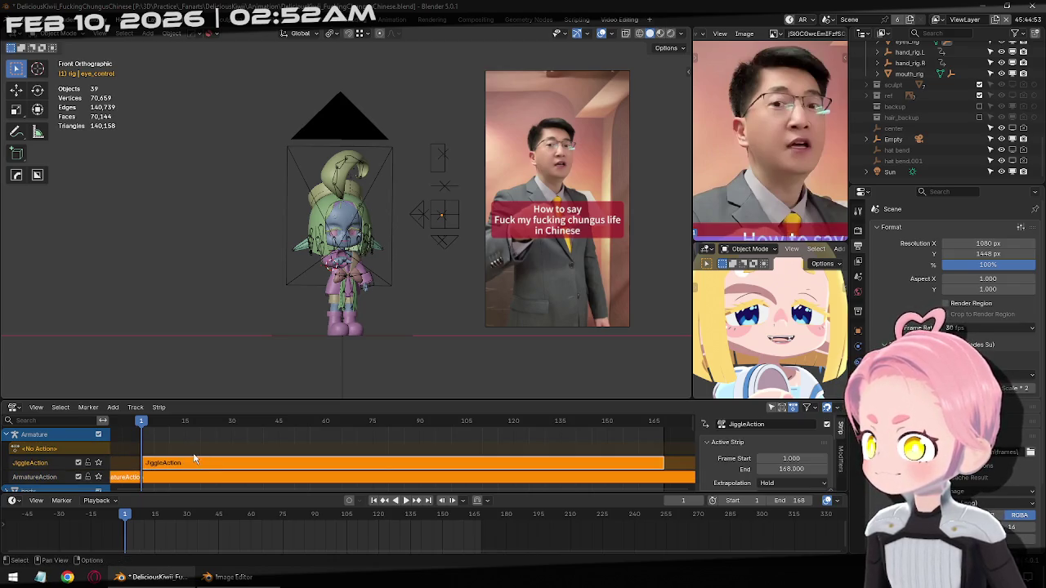
key(KP_5)
key(ctrl+z)
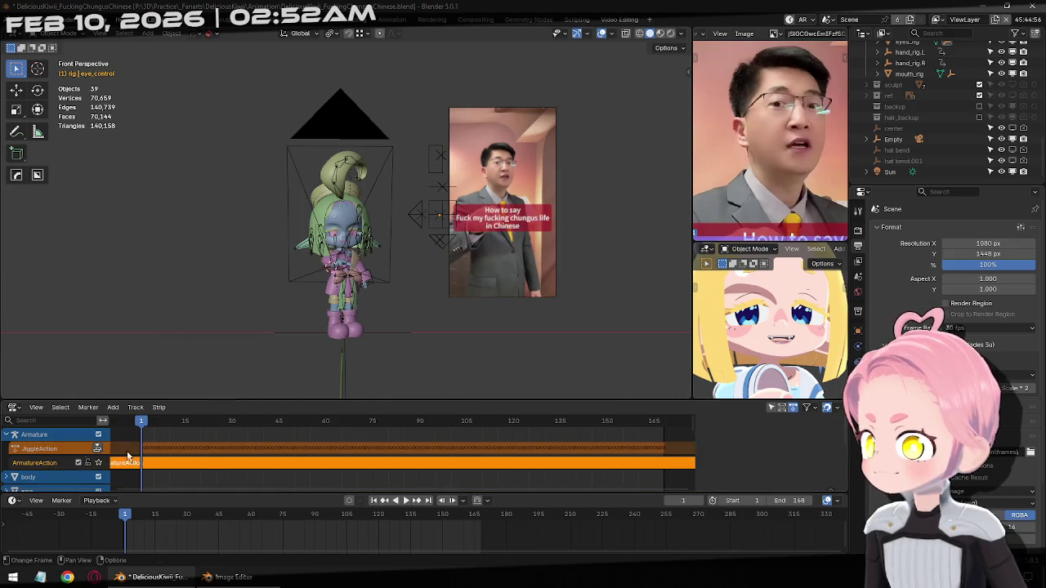
click(56, 452)
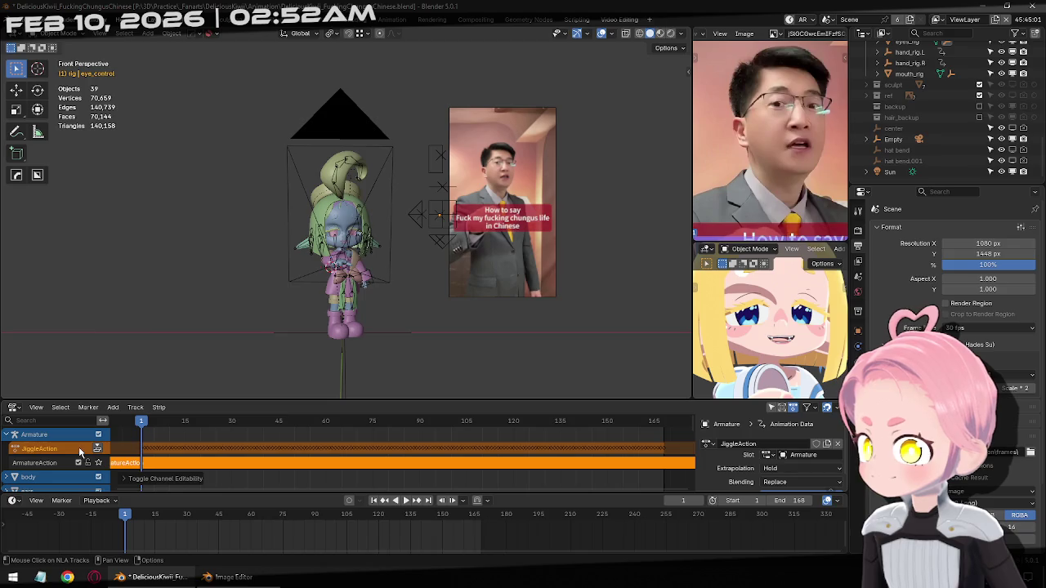
click(183, 458)
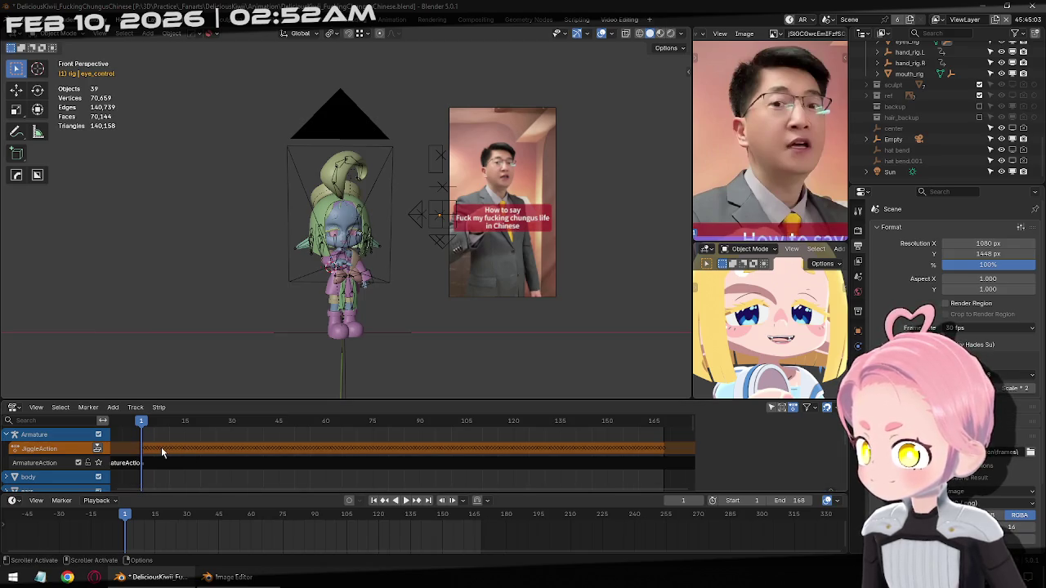
right_click(162, 454)
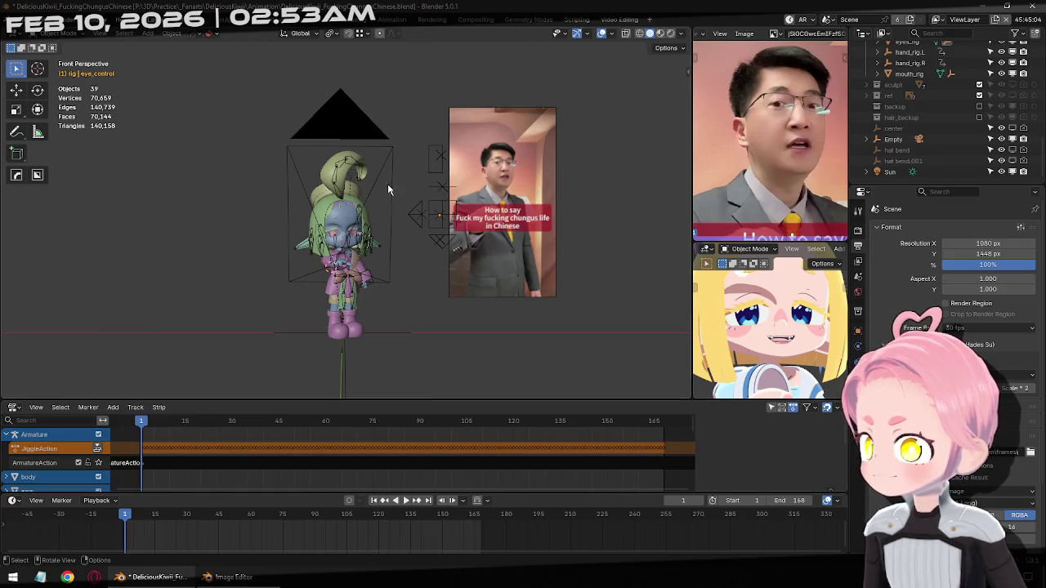
scroll(363, 202, up, 2)
Put the rig in Pose Mode, hide the second bone collection and select the Head bone
key(ctrl+Tab)
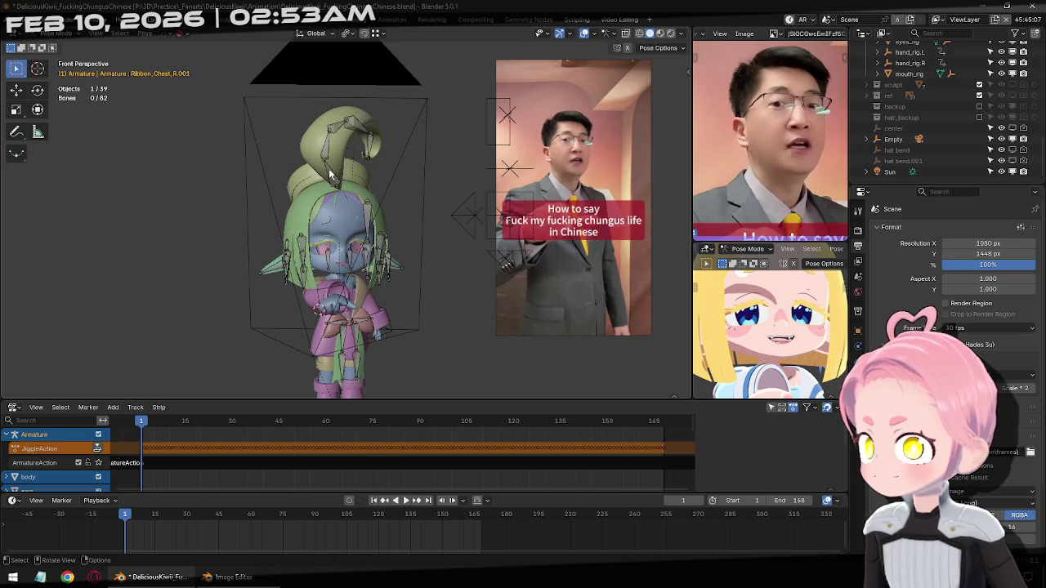
click(335, 193)
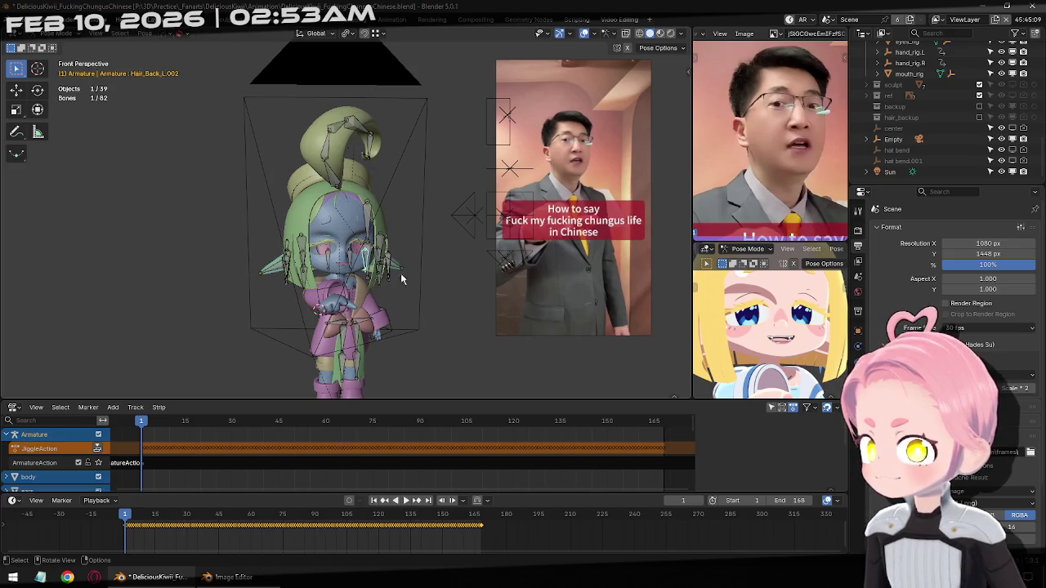
click(858, 375)
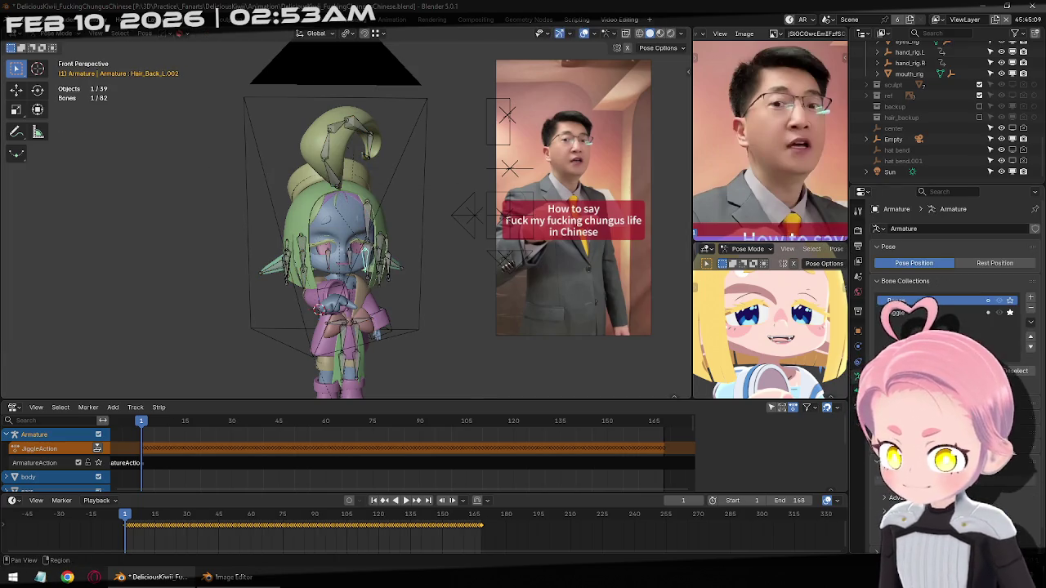
click(999, 315)
click(347, 259)
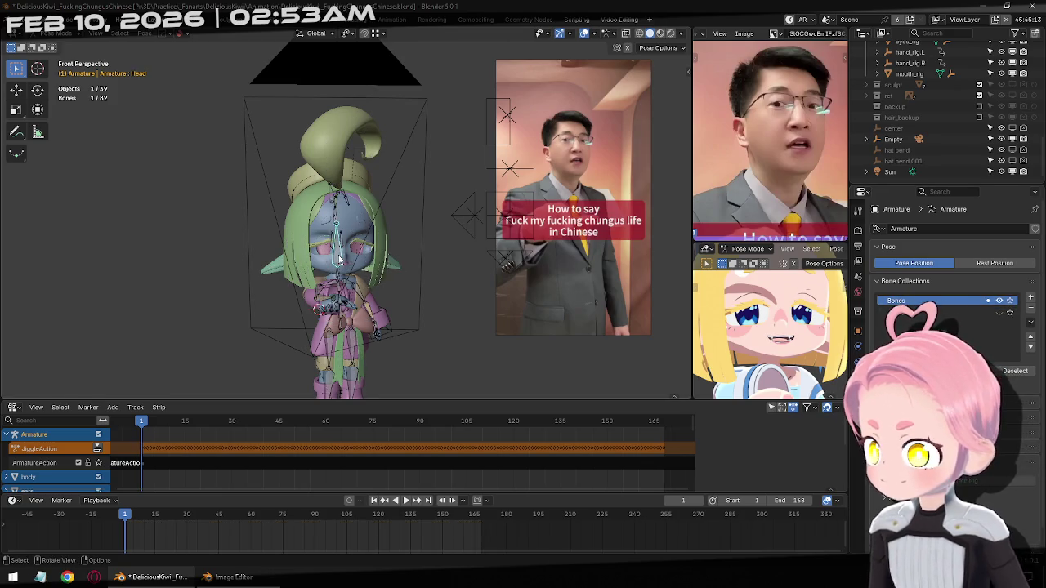
Open the ArmatureAction strip for keyframe tweaking and select the Head bone
scroll(205, 457, down, 1)
scroll(57, 480, down, 2)
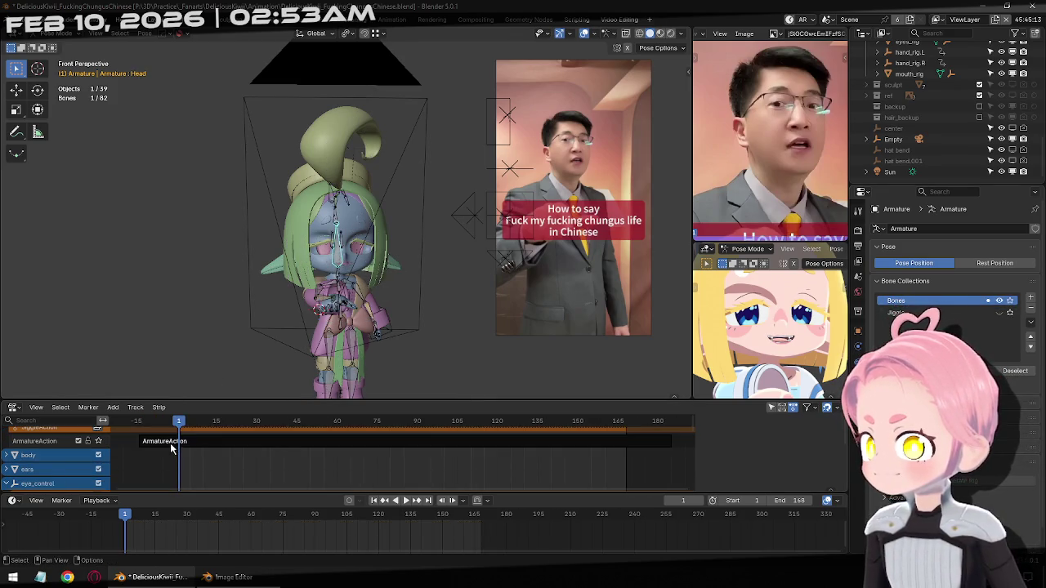
click(170, 443)
middle_drag(351, 245, 327, 227)
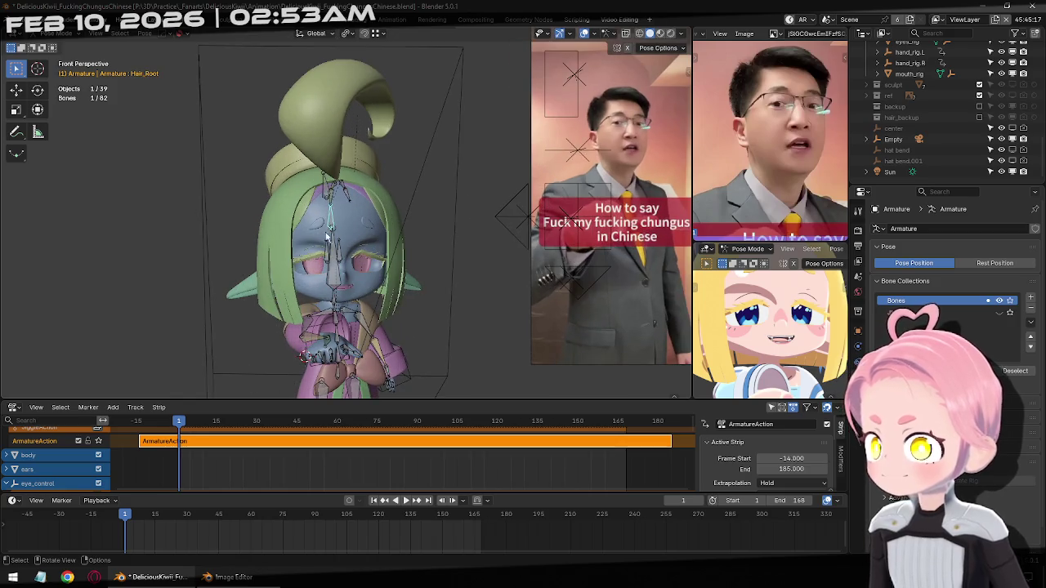
key(Tab)
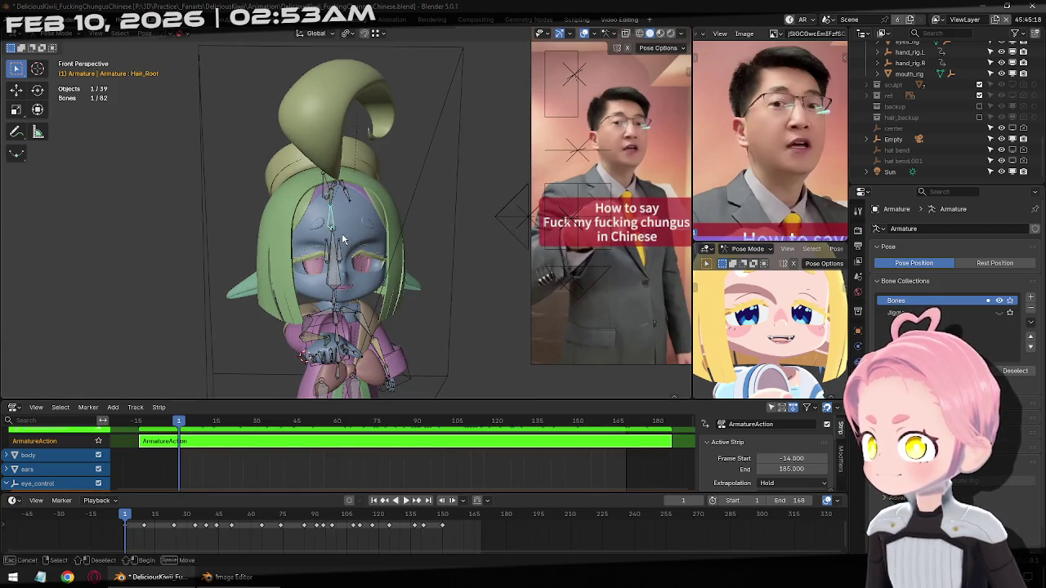
click(325, 281)
scroll(335, 281, down, 5)
scroll(380, 357, down, 2)
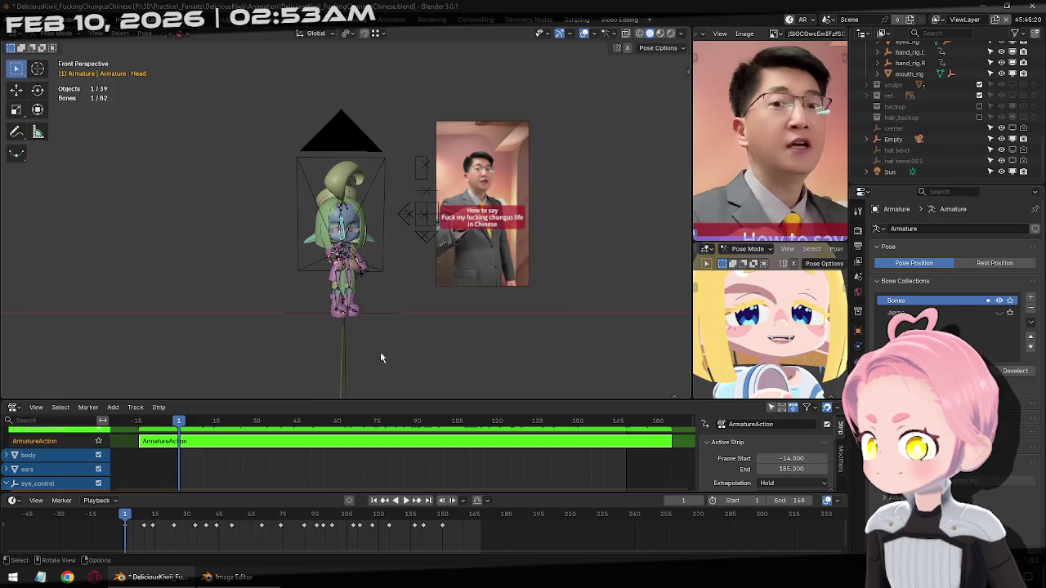
Play the animation beside the pointing reference, stop it and rewind to frame 1
key(space)
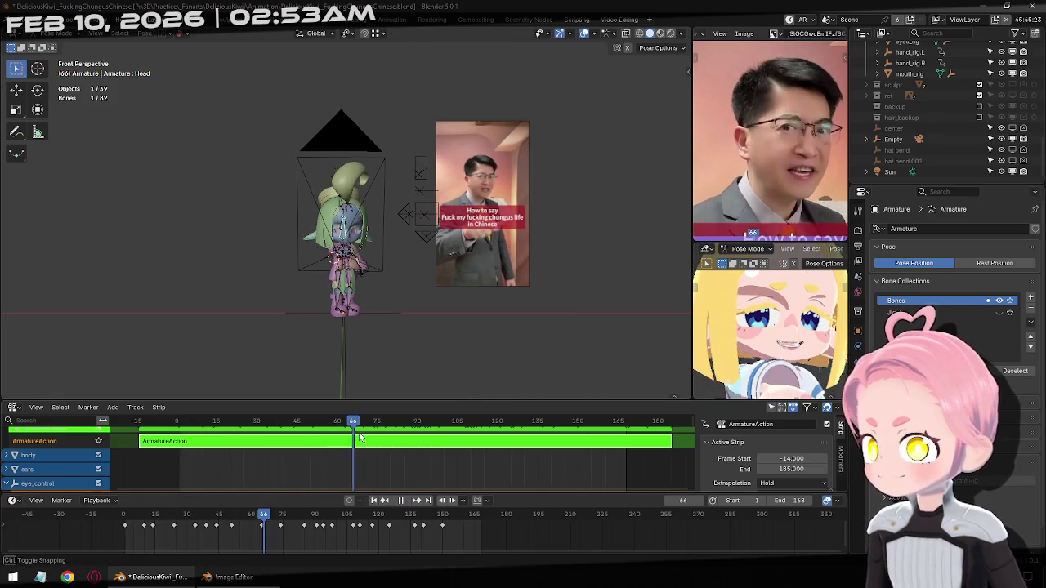
key(Escape)
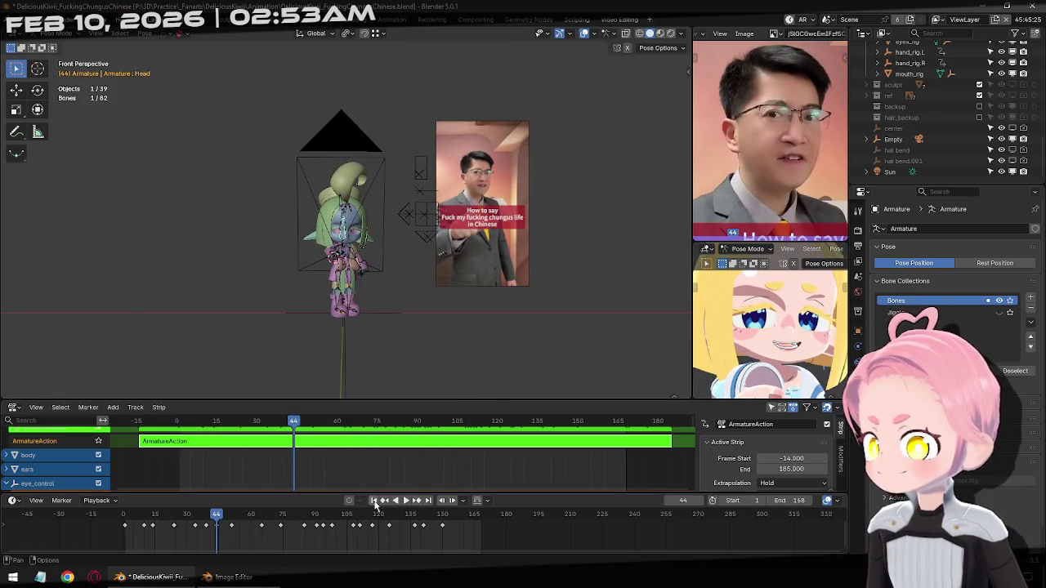
click(375, 501)
scroll(360, 458, up, 1)
key(ctrl+Tab)
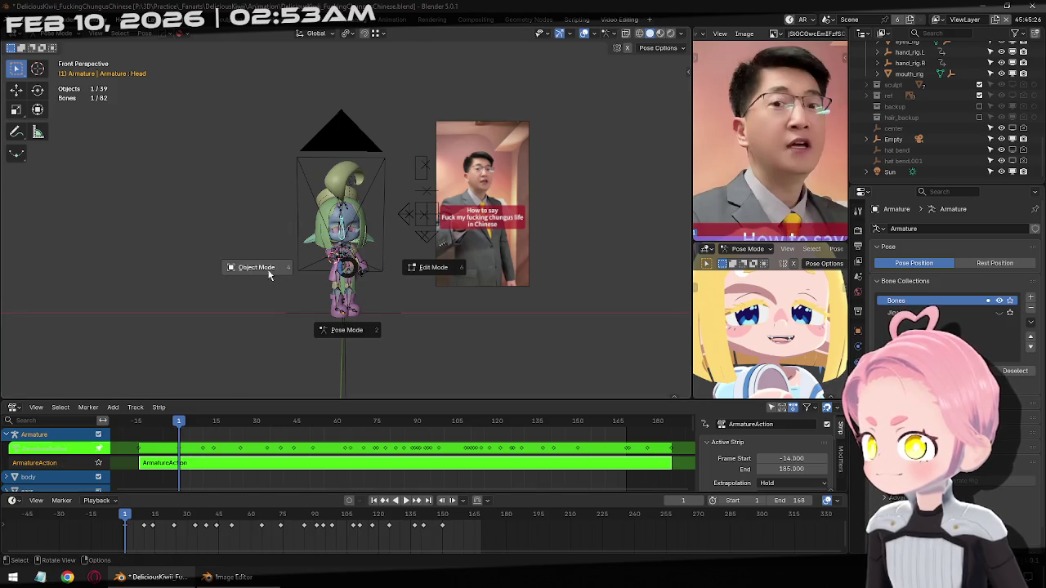
Return the rig to Object Mode and reopen the ArmatureAction strip for keyframe editing
click(268, 274)
key(Tab)
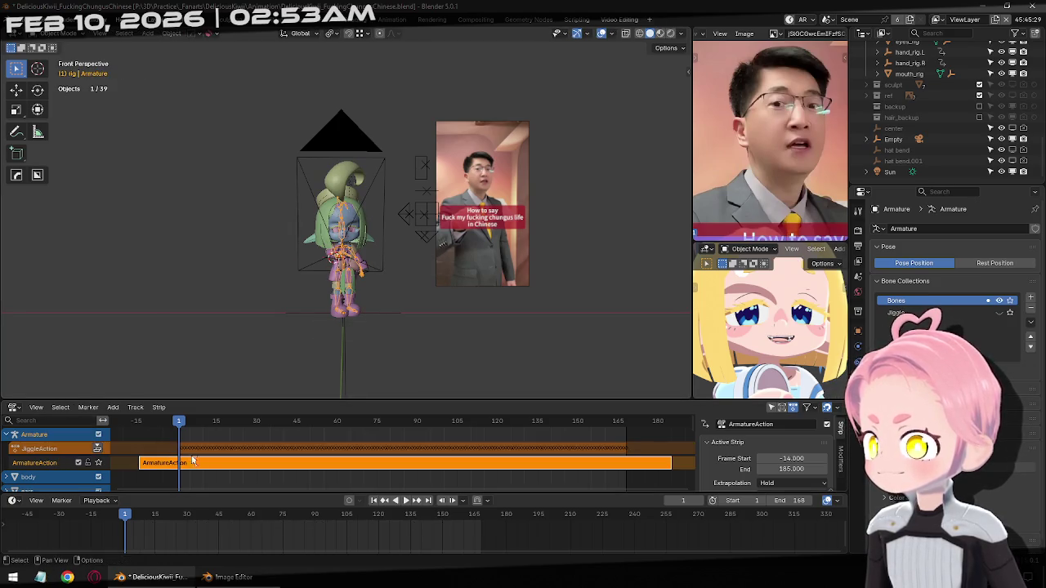
click(218, 462)
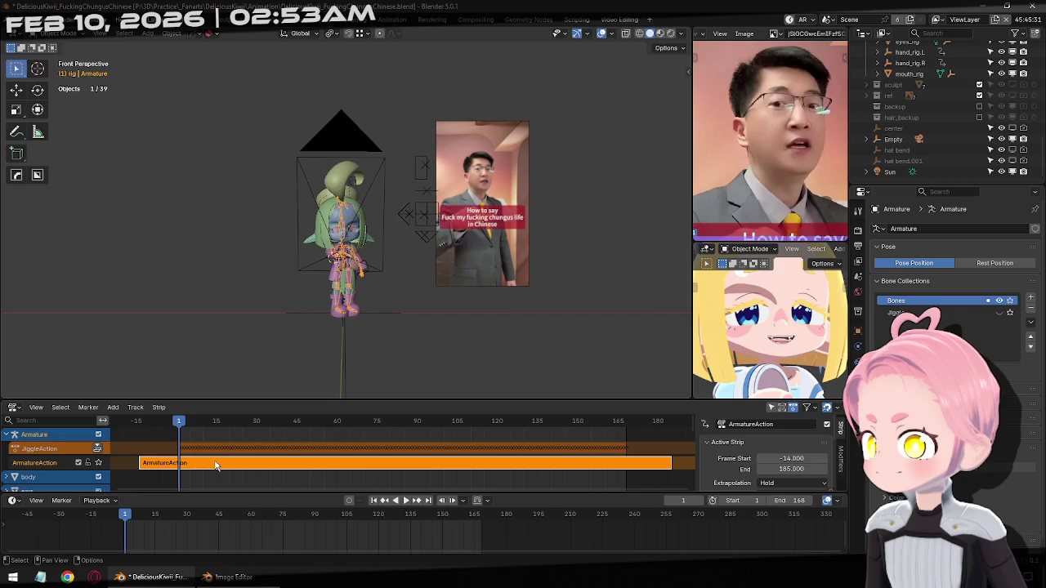
click(226, 454)
click(242, 467)
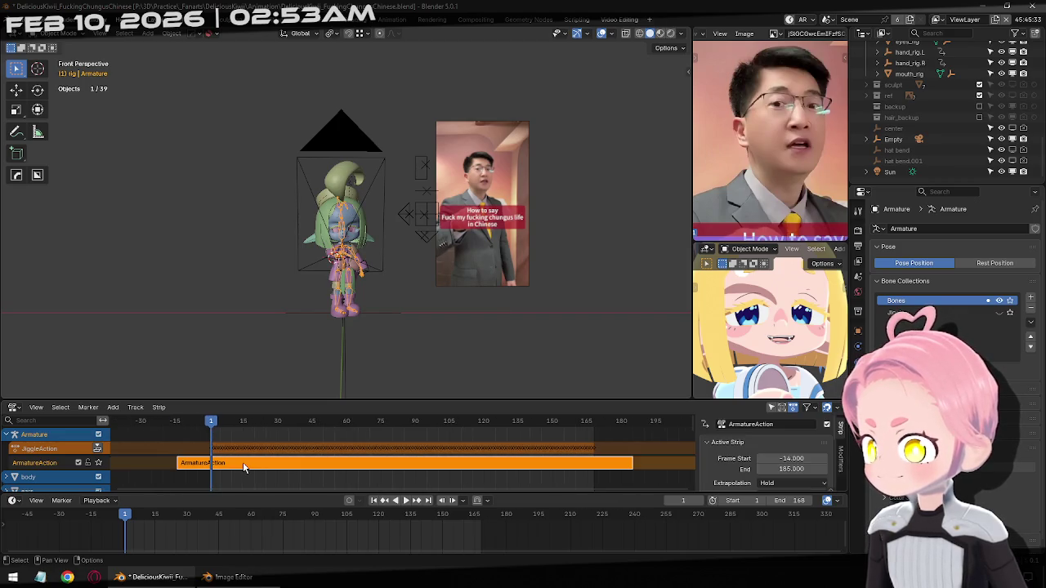
key(Tab)
Toggle select-all and deselect-all, then switch the armature to Pose Mode and back to Object Mode
key(a)
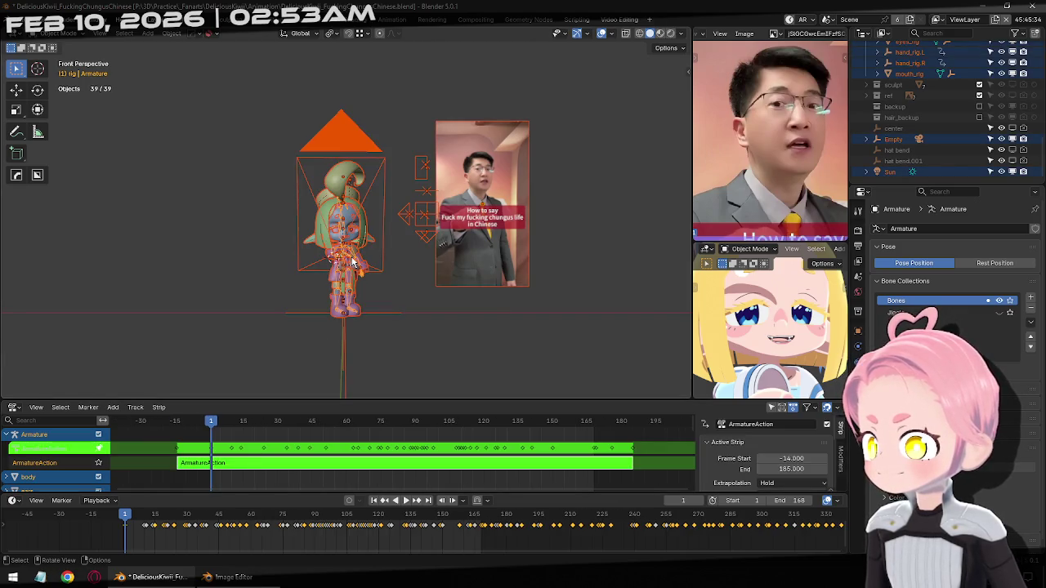
key(alt+a)
key(a)
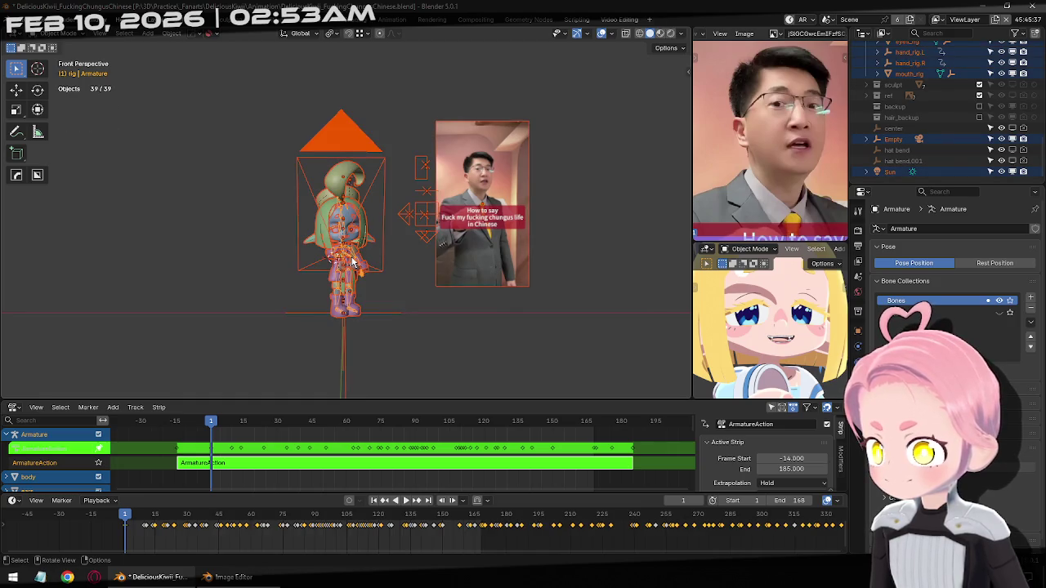
key(alt+a)
key(a)
key(alt+a)
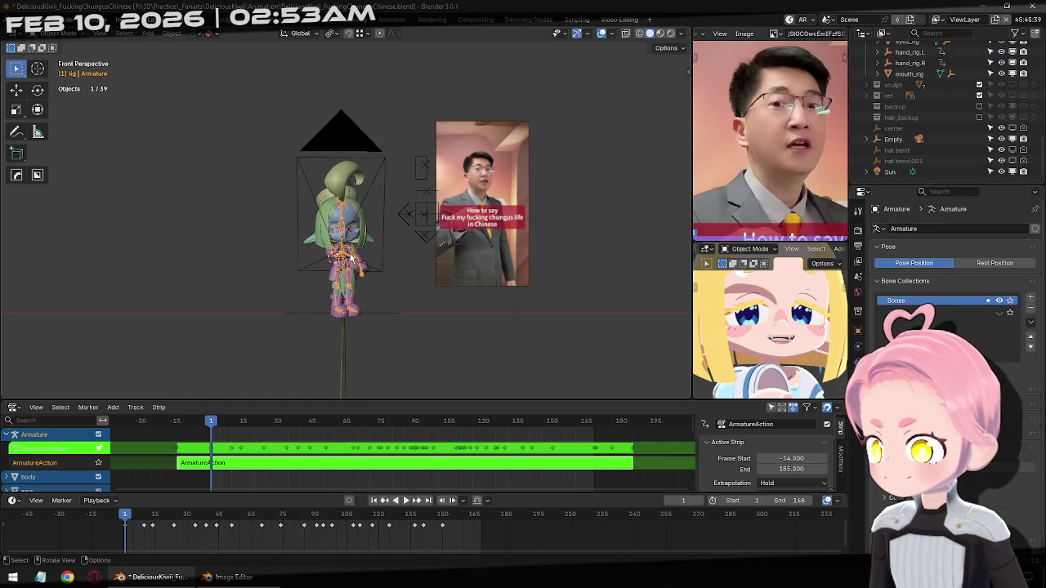
key(ctrl+Tab)
key(ctrl+Tab)
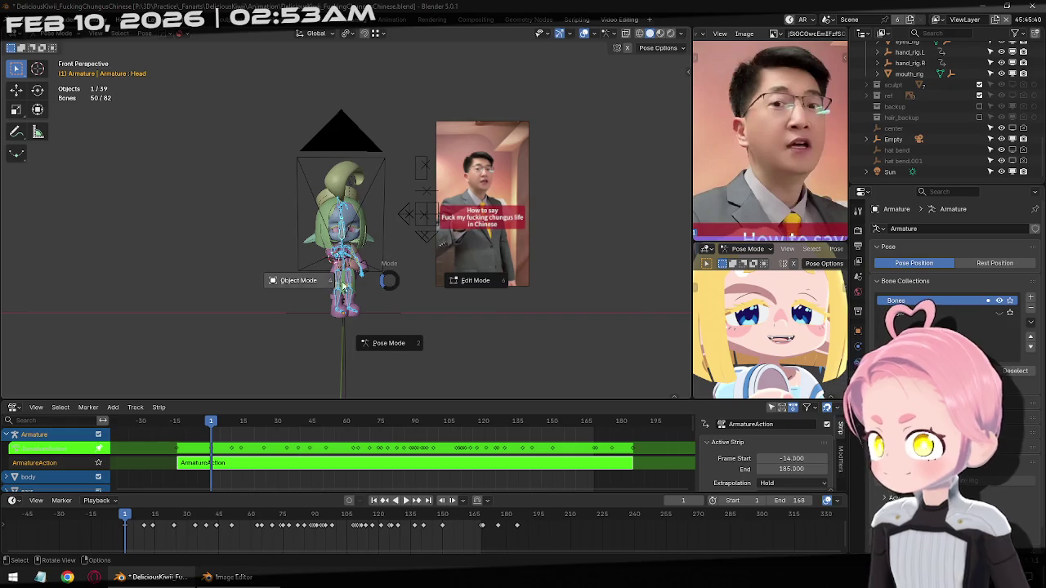
click(367, 279)
Save the blend file and switch to the Video Editing workspace
scroll(366, 285, up, 2)
right_click(373, 270)
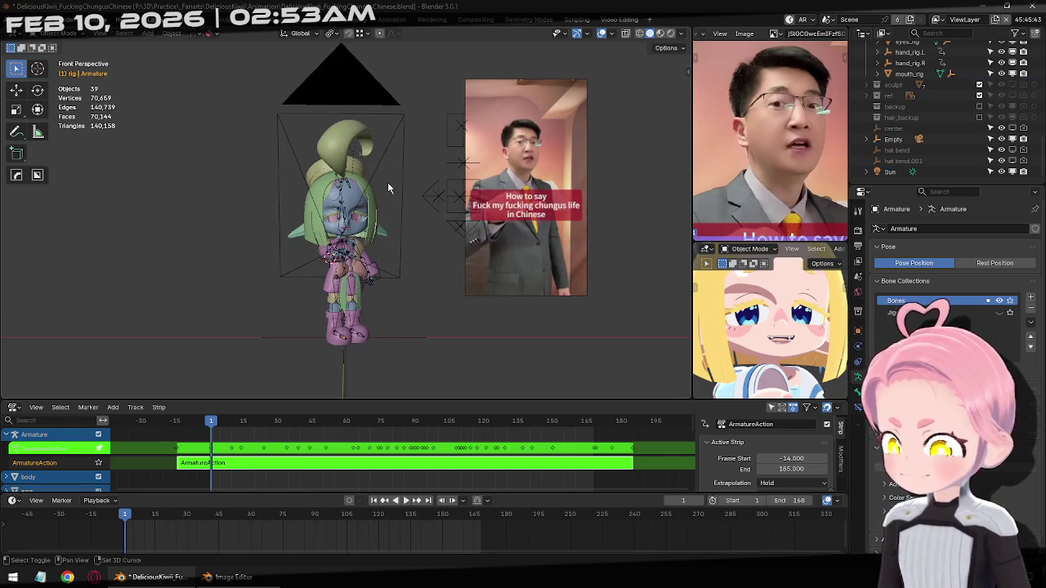
key(ctrl+s)
click(619, 20)
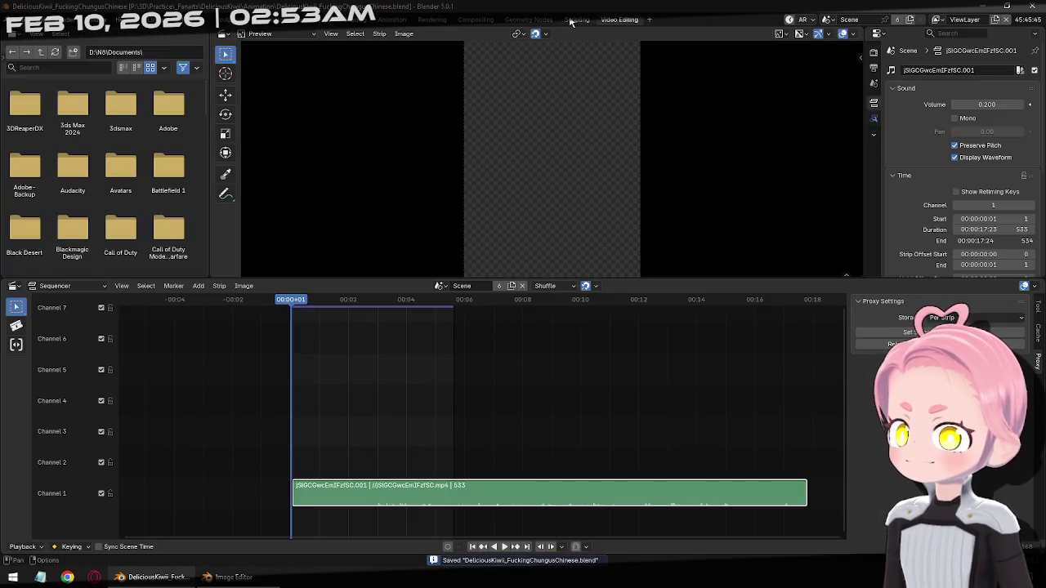
Delete the Vector Blur node and link the last Alpha Over image straight to the output
click(477, 19)
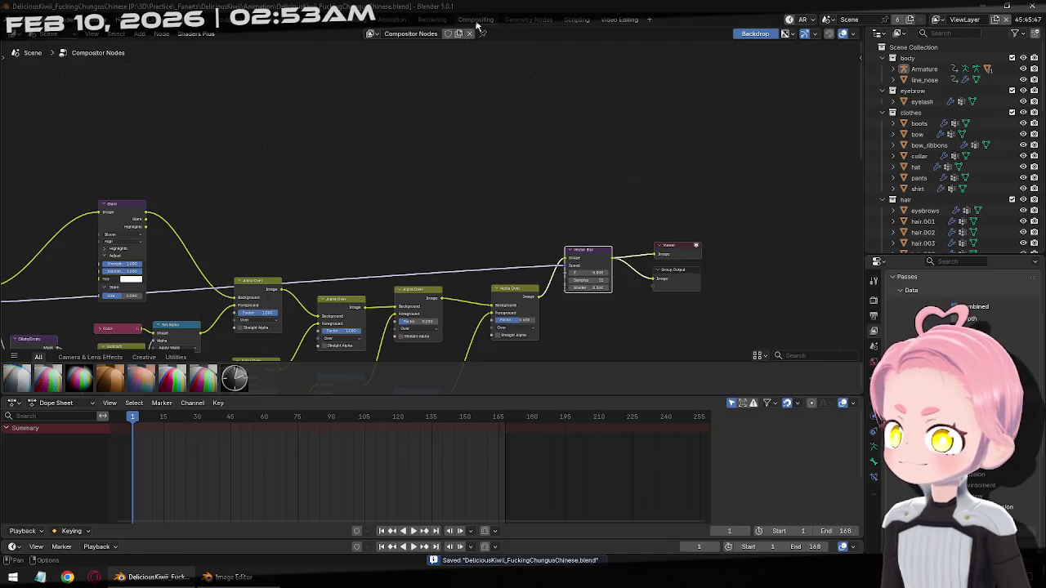
scroll(597, 321, up, 2)
middle_drag(648, 286, 577, 144)
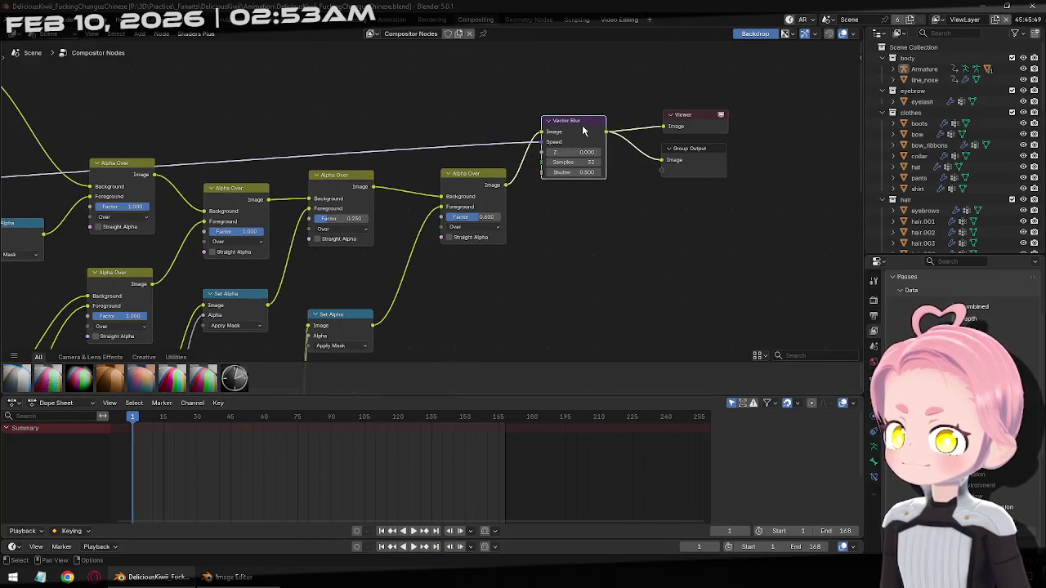
key(ctrl+x)
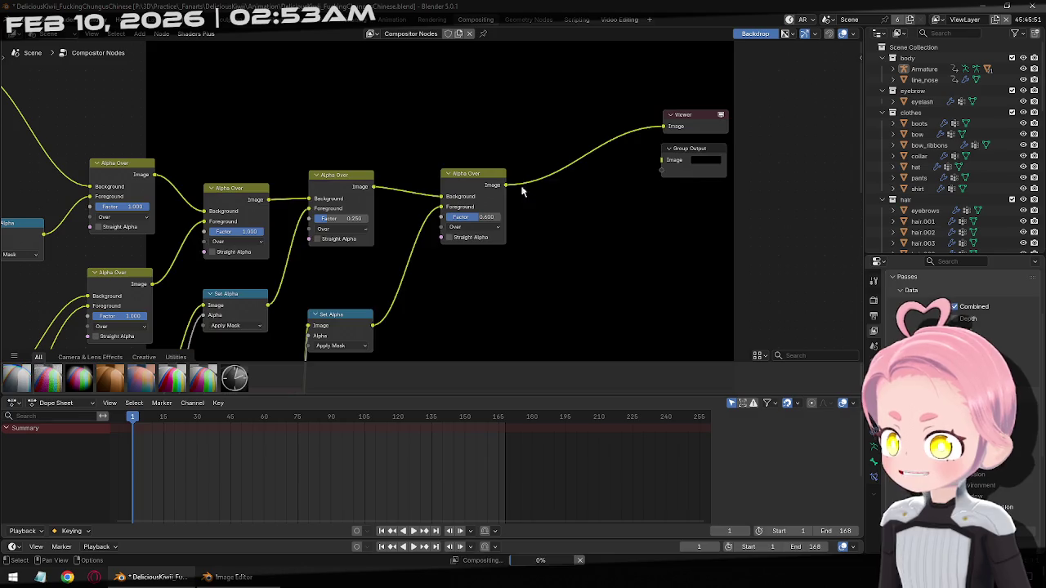
click(468, 181)
mouse_move(506, 186)
mouse_down()
mouse_move(639, 184)
mouse_move(671, 160)
mouse_up()
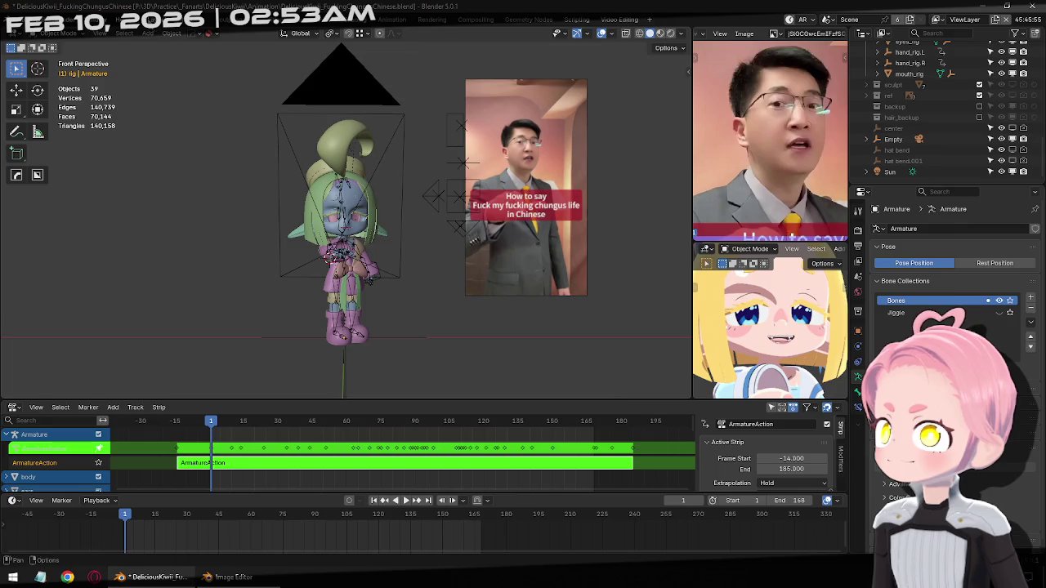
Save the file and confirm the 1080 × 1448 px output resolution in Output Properties
scroll(386, 255, up, 2)
key(ctrl+s)
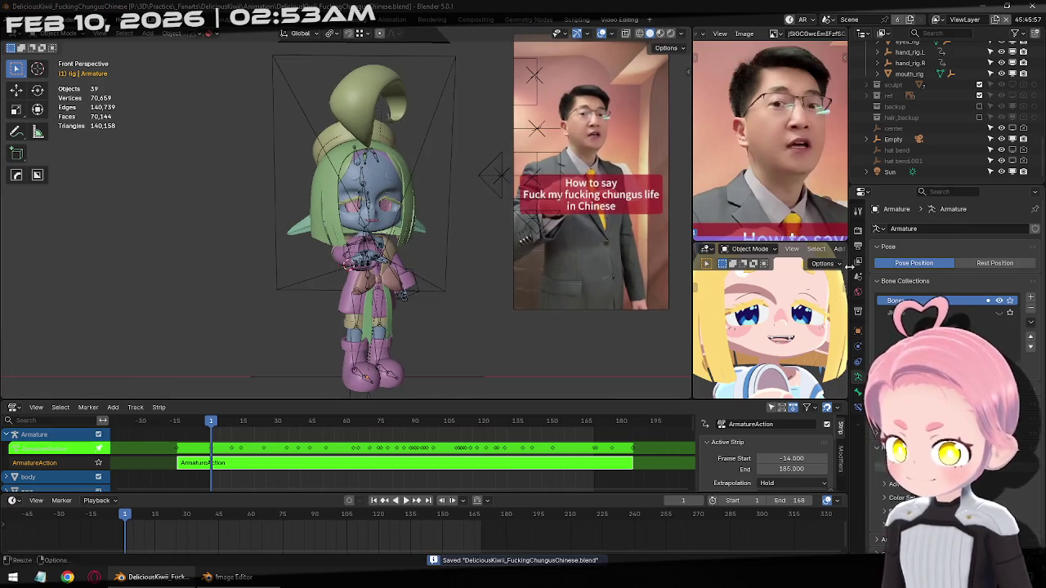
click(858, 248)
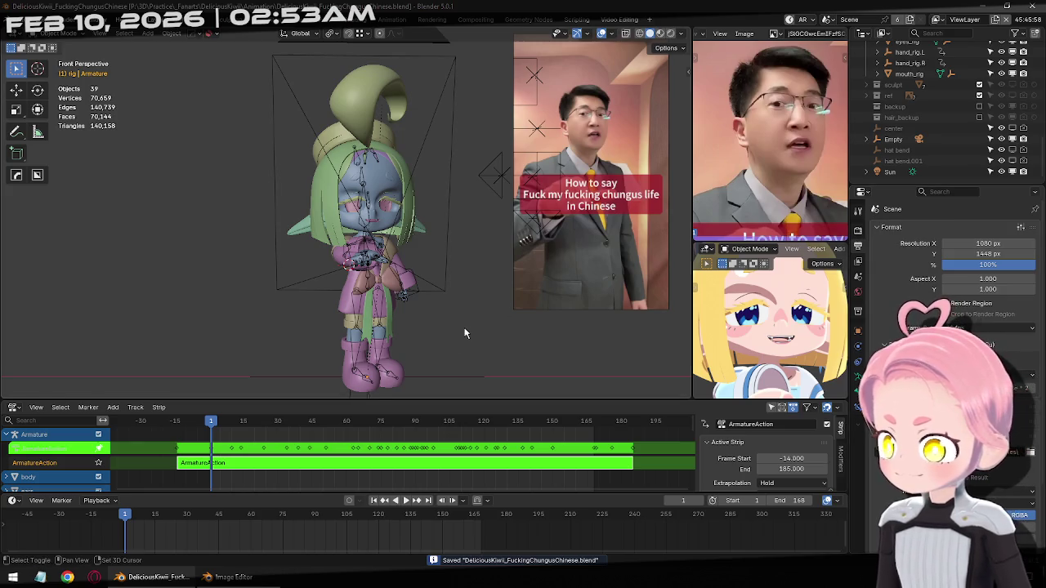
shift+middle_drag(465, 333, 465, 329)
scroll(768, 327, down, 1)
scroll(773, 319, down, 1)
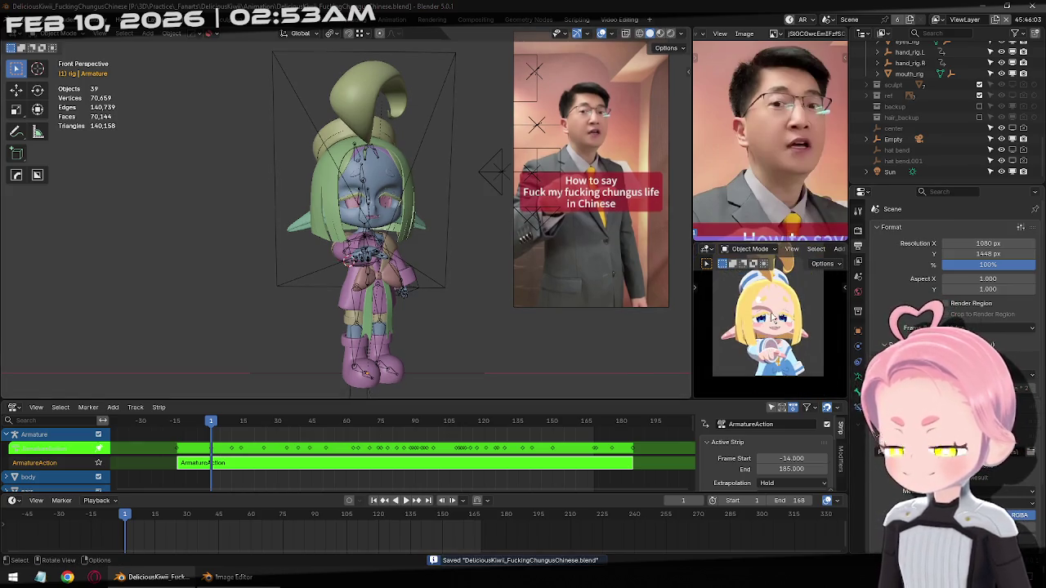
scroll(773, 318, up, 2)
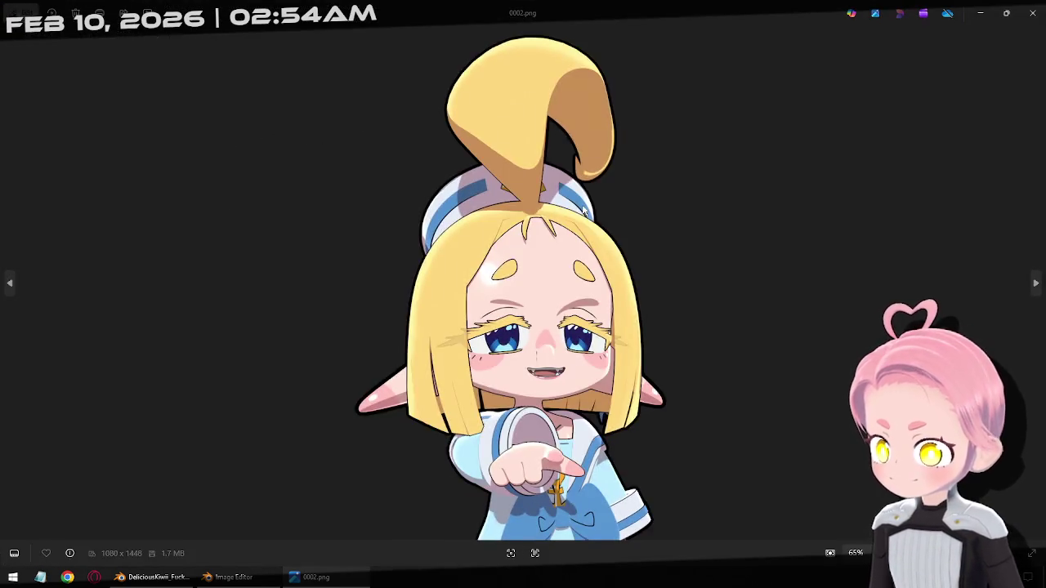
Page back and forth through the rendered PNG frames around 0108–0110, then close Photos
key(Right)
key(Right)
key(Right)
key(Right)
key(Right)
key(Right)
key(Right)
key(Right)
key(Right)
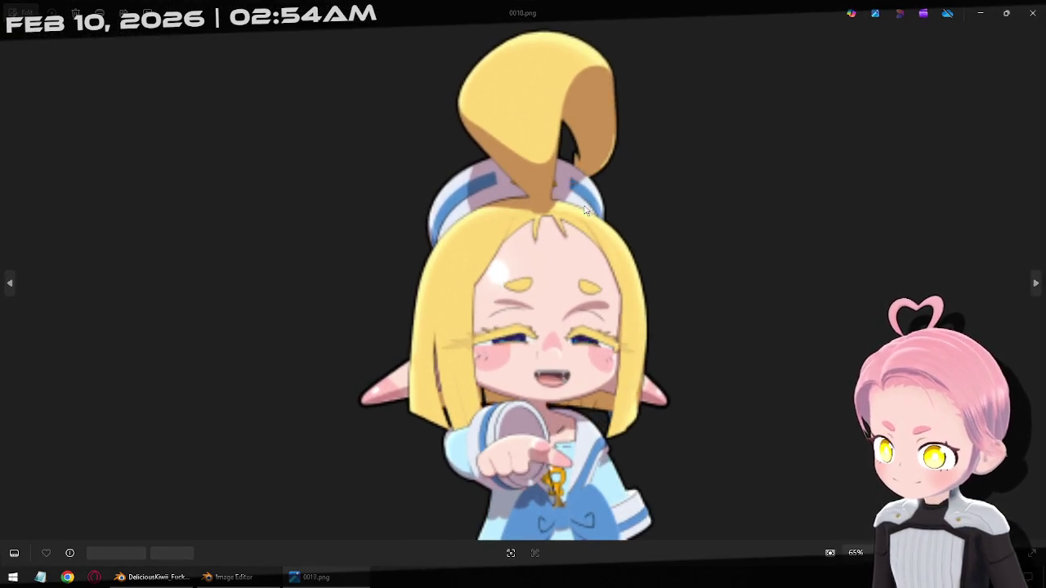
key(Right)
key(Right)
key(Right)
key(Right)
key(Right)
key(Right)
key(Right)
key(Right)
key(Right)
key(Right)
key(Right)
key(Right)
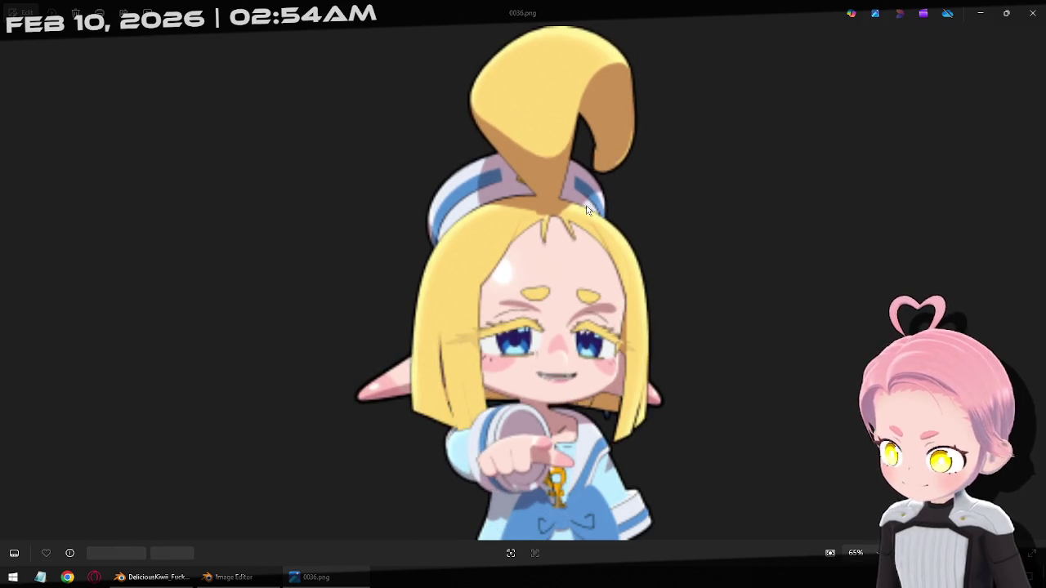
key(Right)
key(Right)
key(Right)
key(Right)
key(Right)
key(Right)
key(Right)
key(Right)
key(Right)
key(Right)
key(Right)
key(Right)
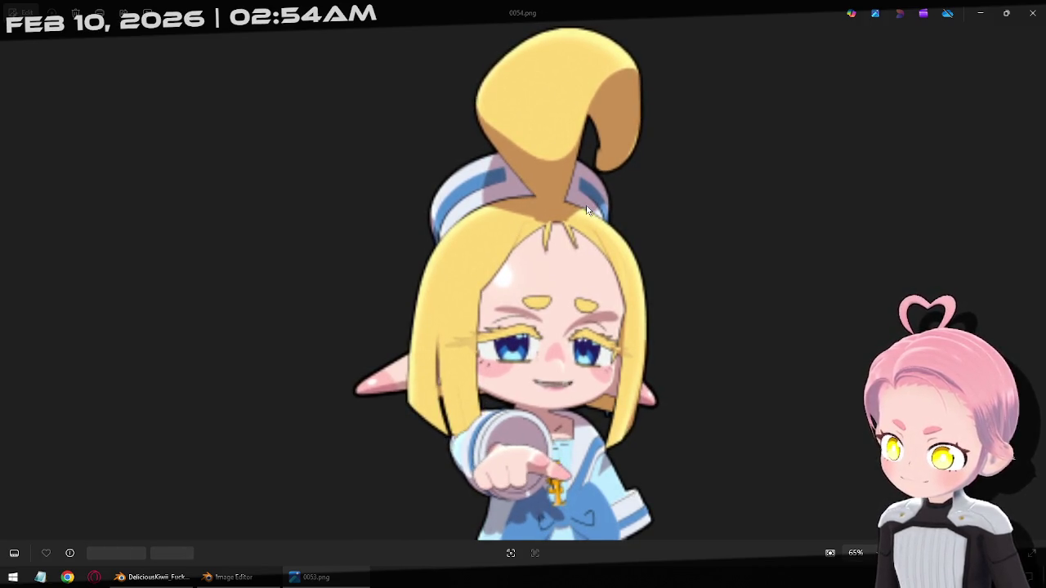
key(Right)
key(Right)
key(Right)
key(Right)
key(Right)
key(Right)
key(Right)
key(Right)
key(Right)
key(Right)
key(Right)
key(Right)
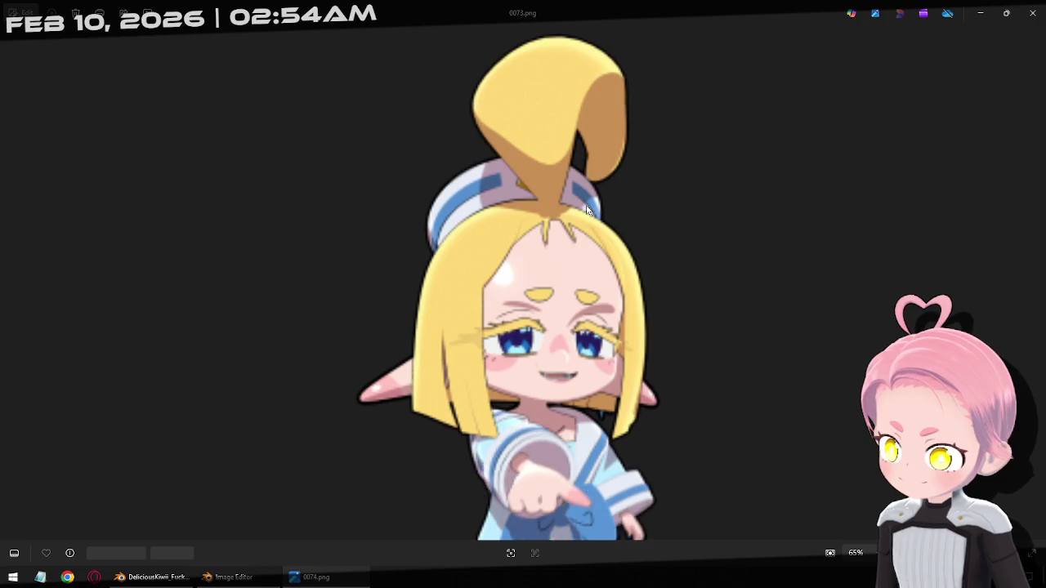
key(Right)
key(Right)
key(Right)
key(Right)
key(Right)
key(Right)
key(Right)
key(Right)
key(Right)
key(Right)
key(Right)
key(Right)
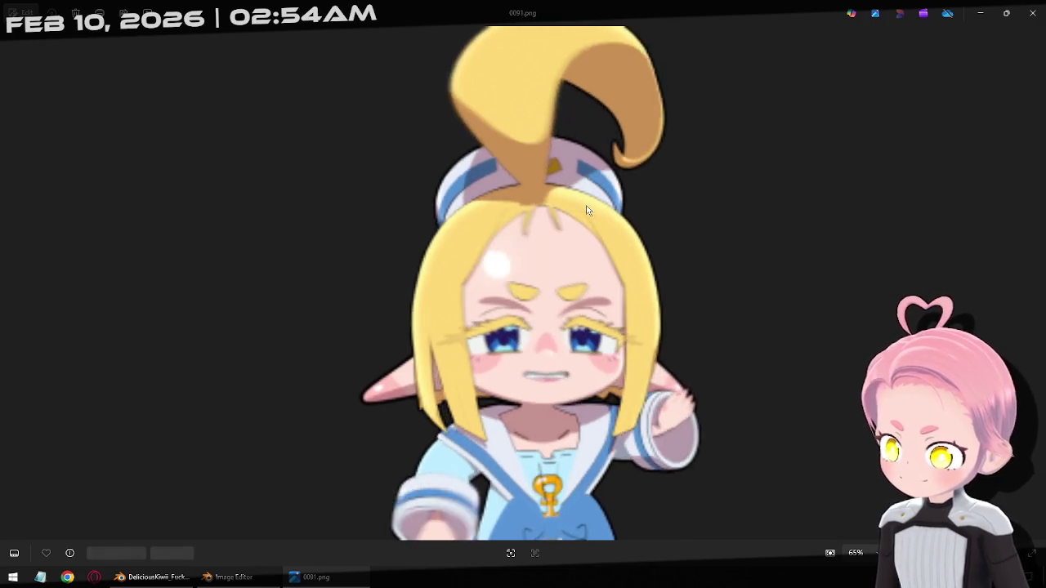
key(Right)
key(Right)
key(Right)
key(Right)
key(Right)
key(Right)
key(Right)
key(Right)
key(Right)
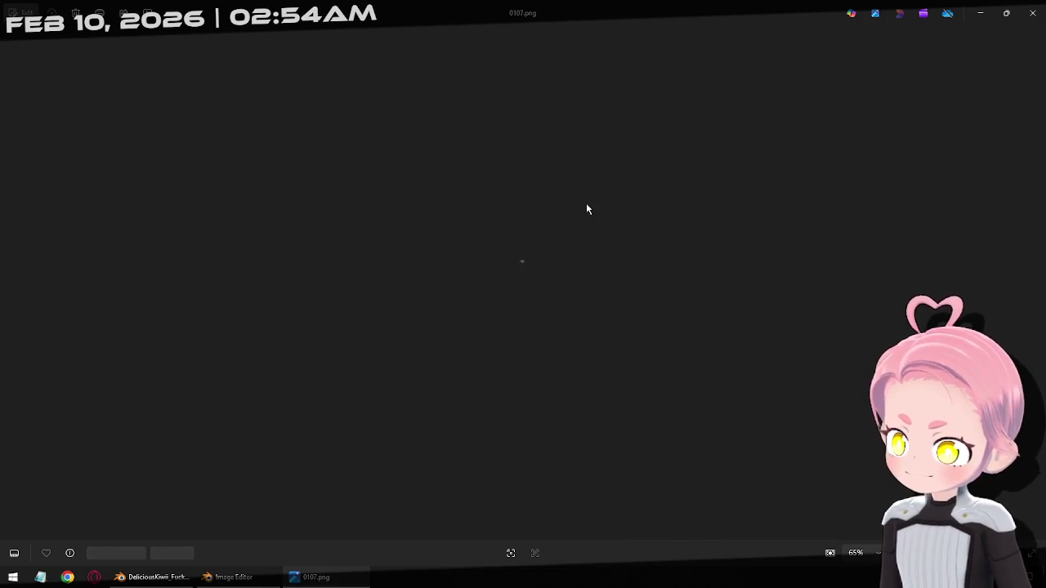
key(Left)
key(Left)
key(Left)
key(Left)
key(Left)
key(Left)
key(Left)
key(Left)
key(Left)
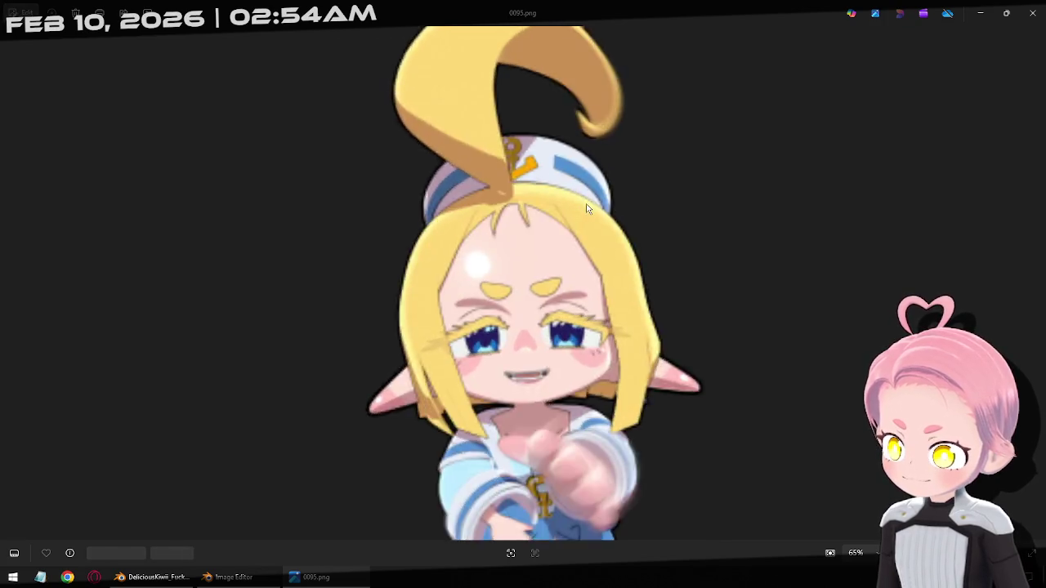
key(Left)
key(Left)
key(Left)
key(Right)
key(Right)
key(Right)
key(Right)
key(Right)
key(Right)
key(Right)
key(Right)
key(Right)
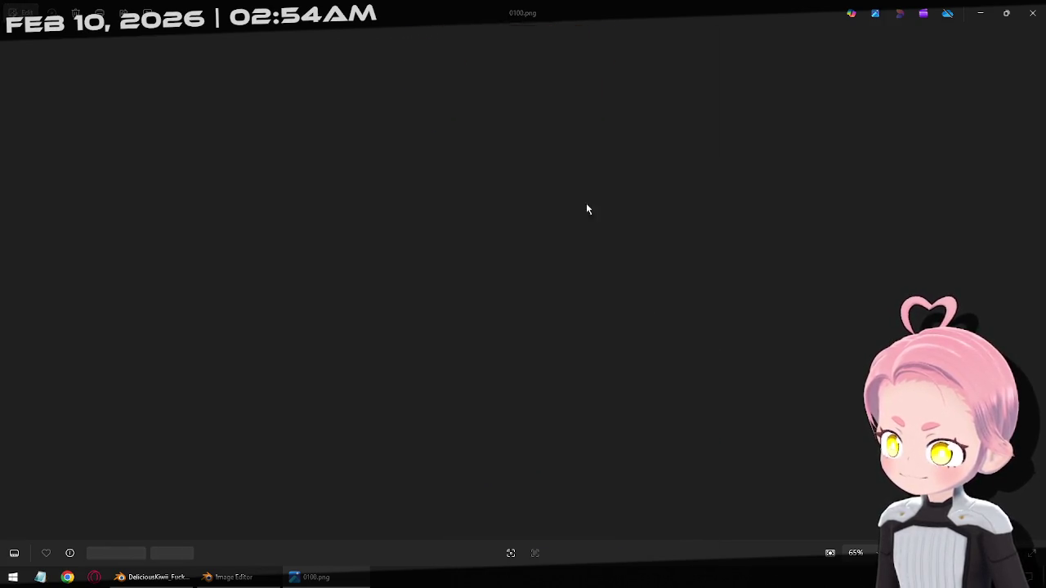
key(Right)
key(Right)
key(Right)
key(Right)
key(Right)
key(Right)
key(Right)
key(Right)
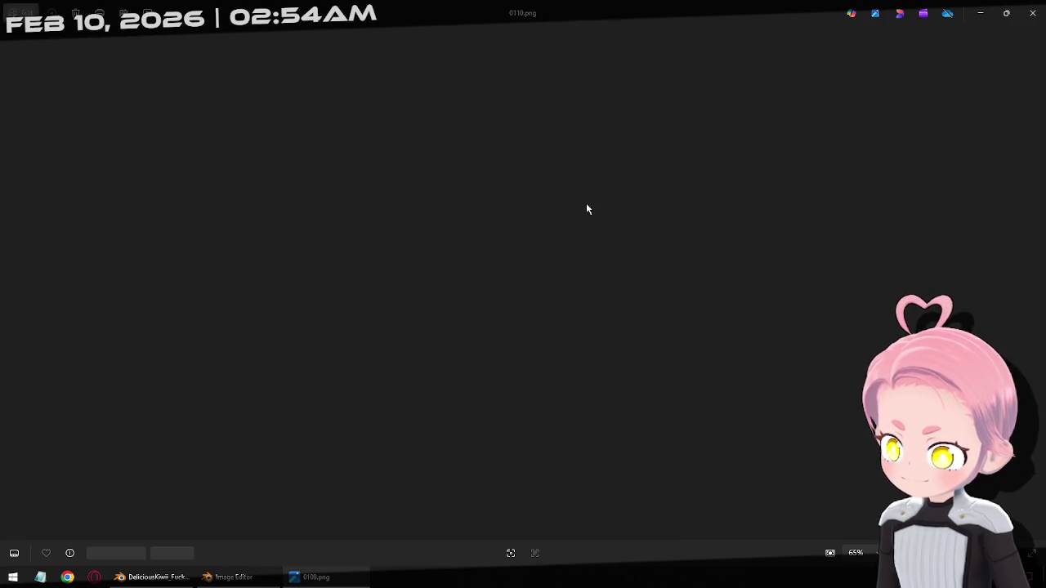
key(Right)
key(Left)
key(Left)
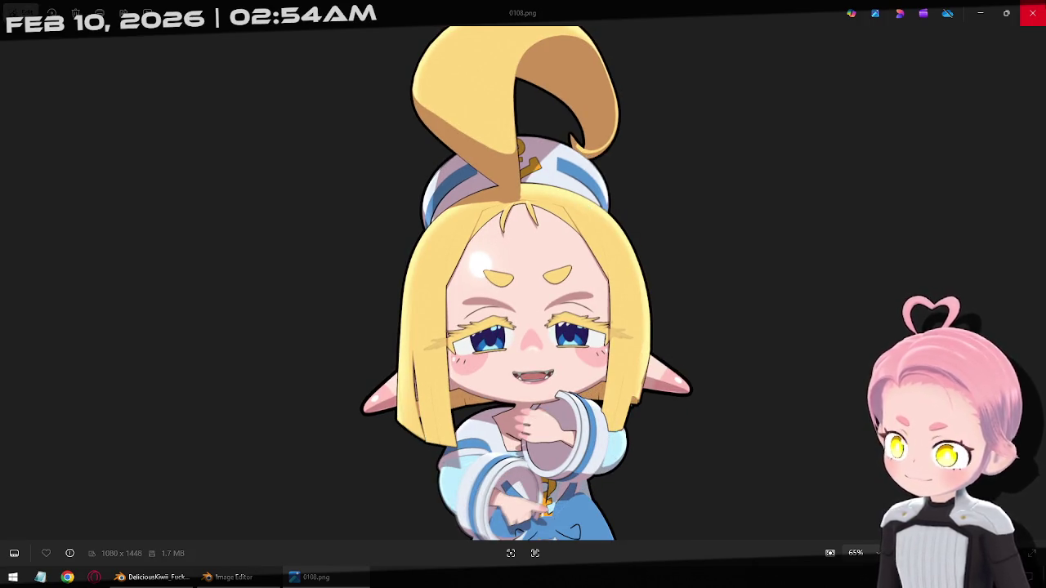
click(1034, 13)
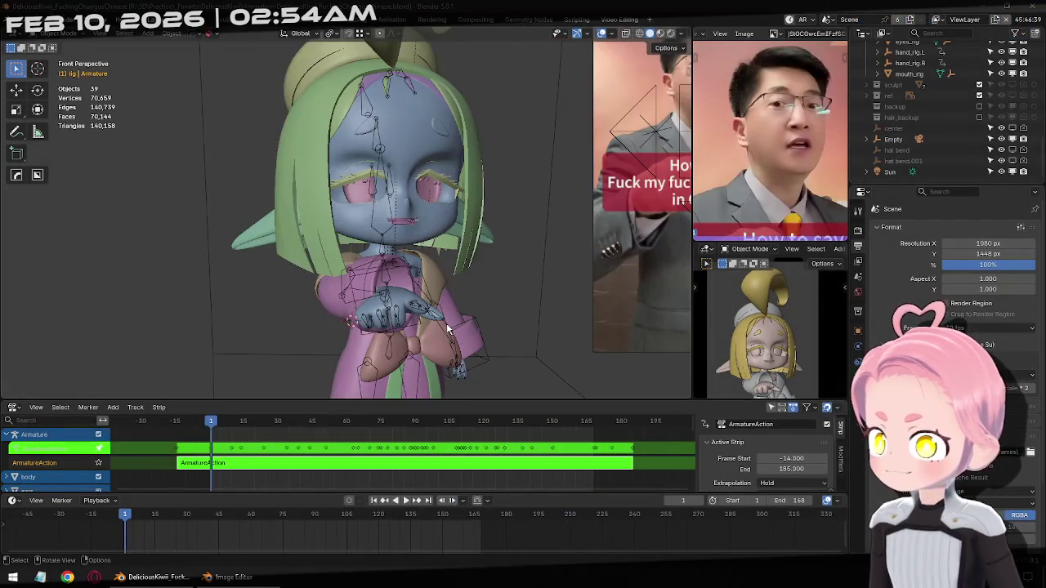
Select the ArmatureAction strip and move to keyframe 107, viewing the character from the side
click(257, 464)
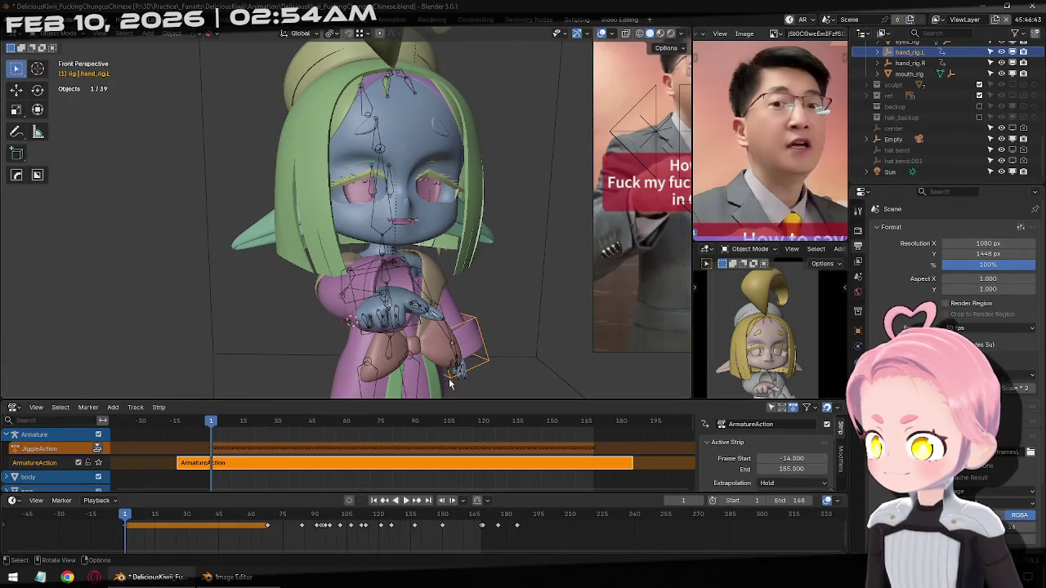
drag(122, 516, 349, 526)
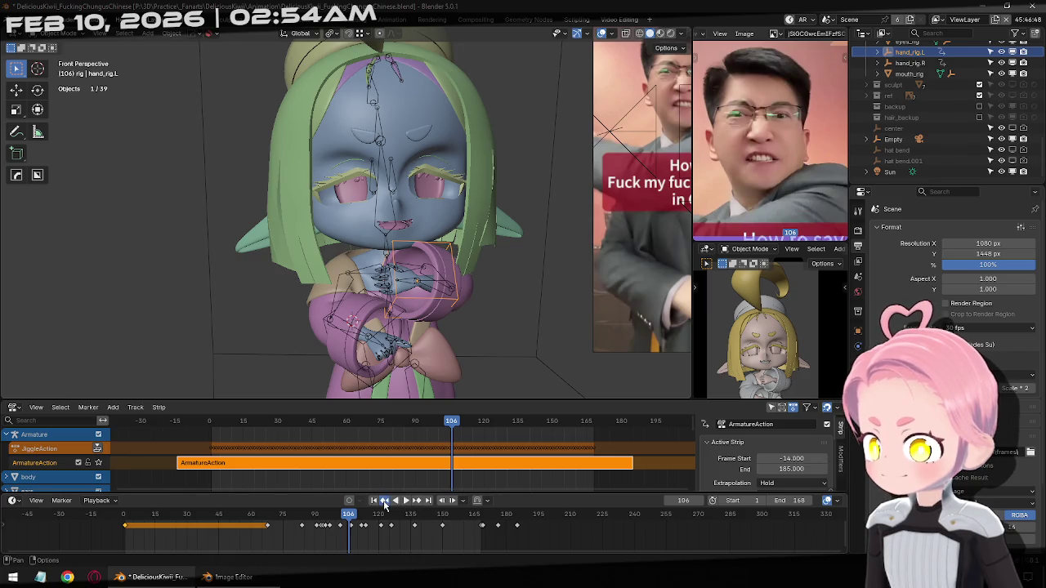
click(385, 501)
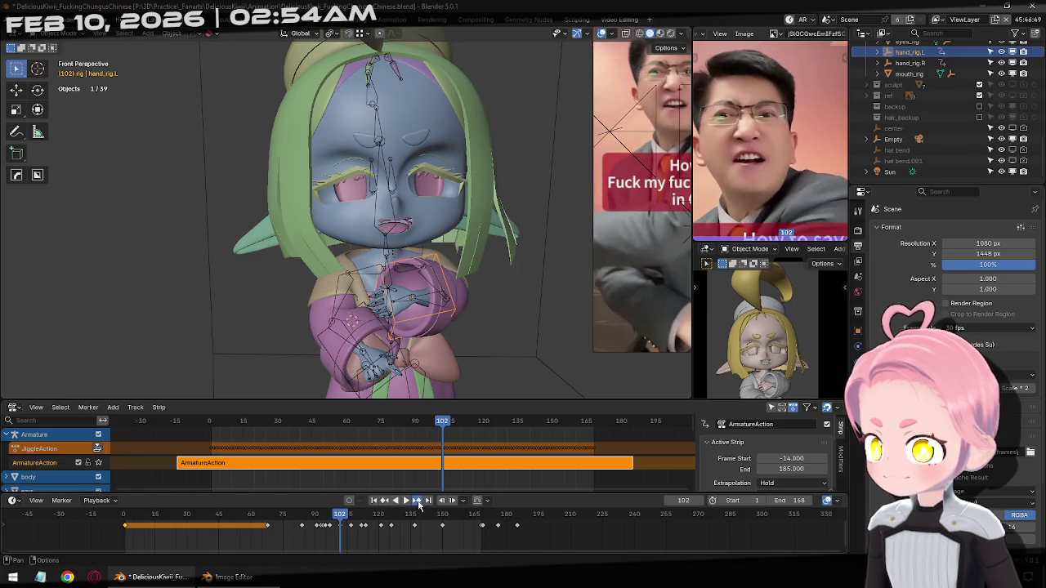
click(416, 501)
mouse_move(343, 212)
middle_down()
mouse_move(403, 195)
mouse_move(485, 233)
mouse_move(417, 243)
middle_up()
Nudge hand_rig.L along Y at frame 107, keyframe it, and step through keyframes to 114
key(g)
key(y)
click(482, 241)
key(i)
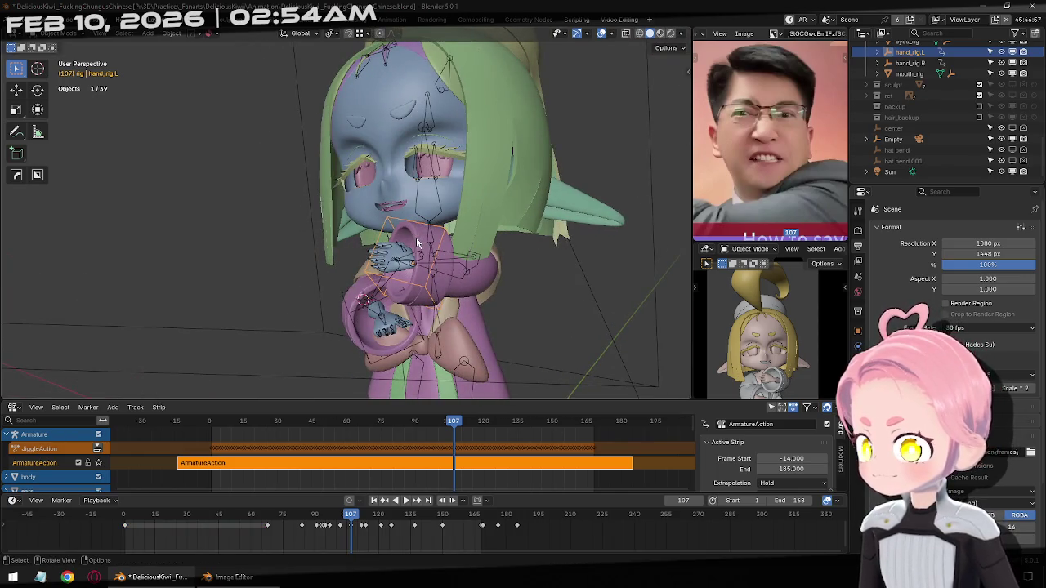
click(385, 503)
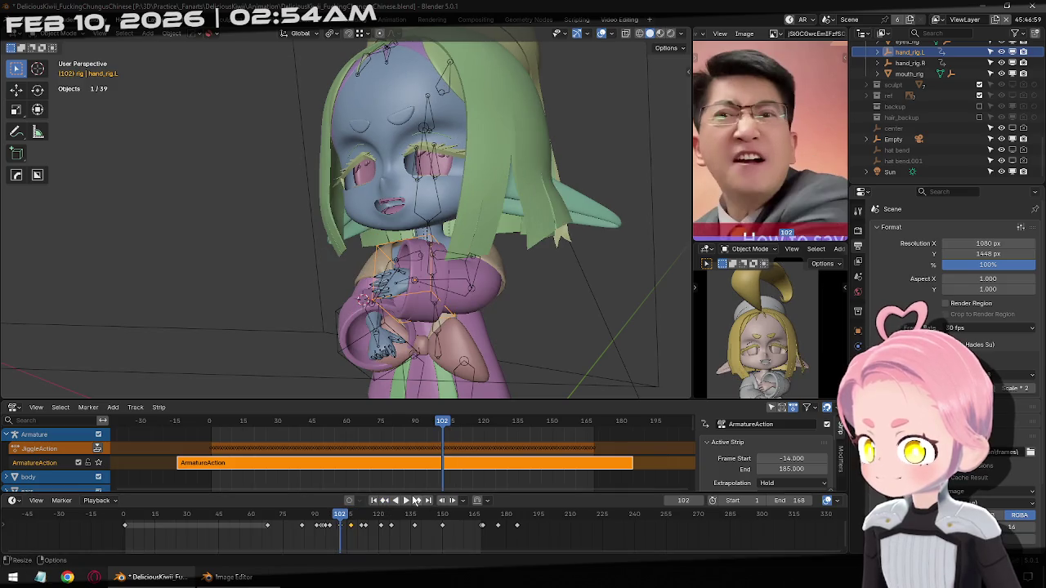
click(415, 503)
click(415, 502)
click(415, 502)
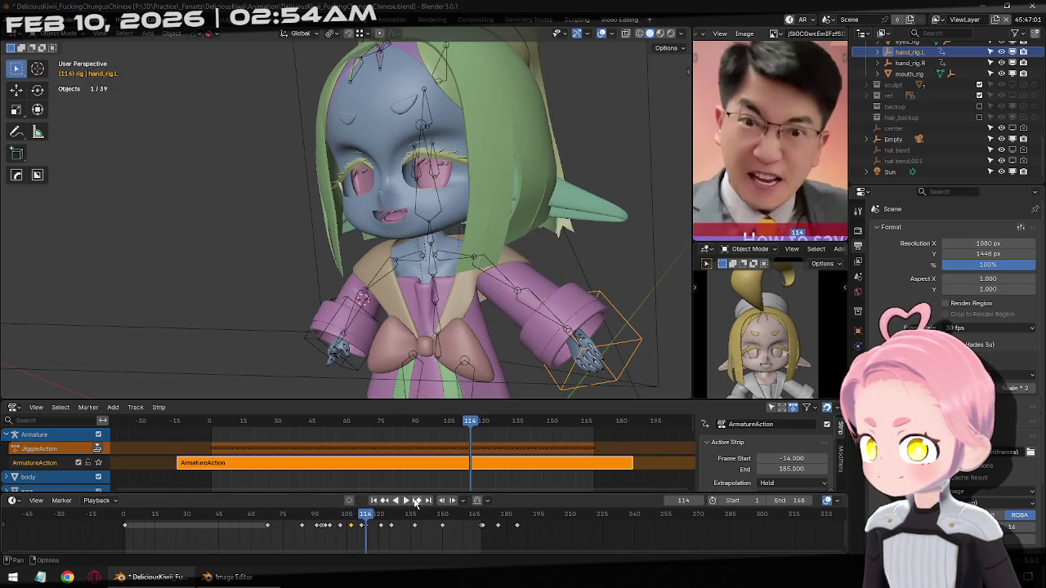
click(415, 503)
click(415, 503)
click(416, 502)
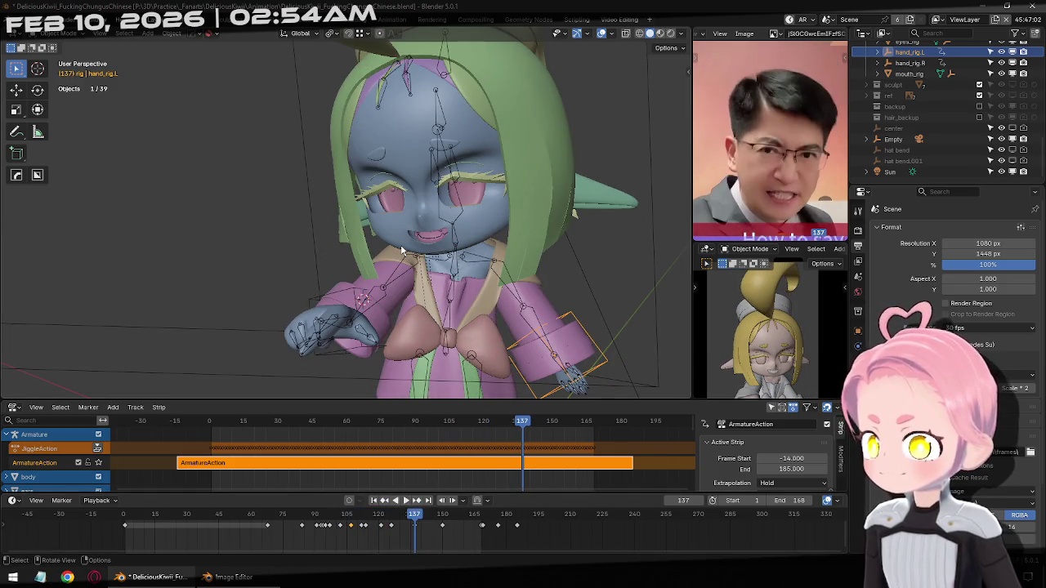
Review the motion through the scene camera and rewind to the first frame
key(KP_1)
key(KP_0)
scroll(344, 294, up, 2)
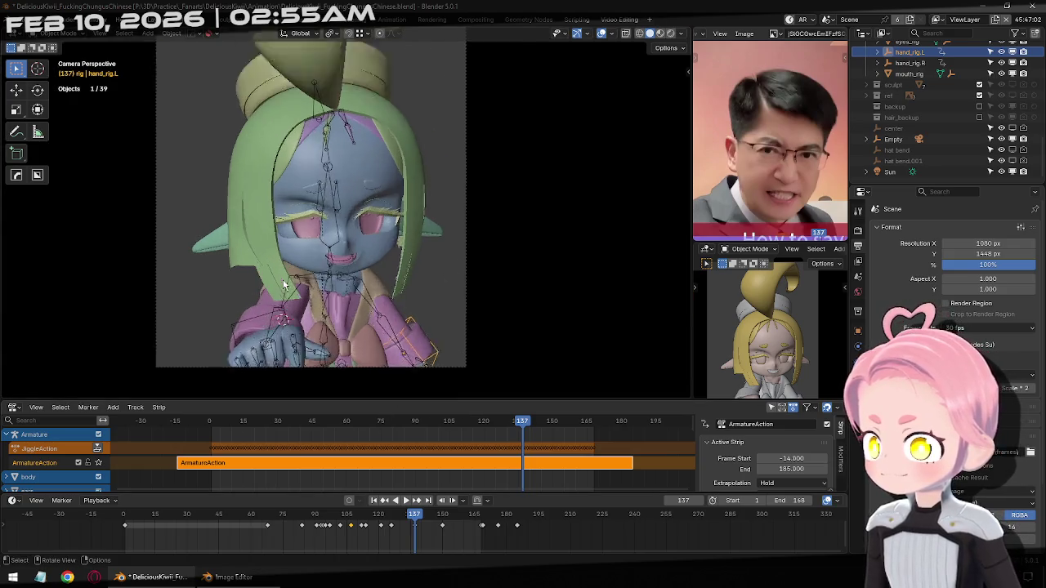
scroll(345, 295, down, 2)
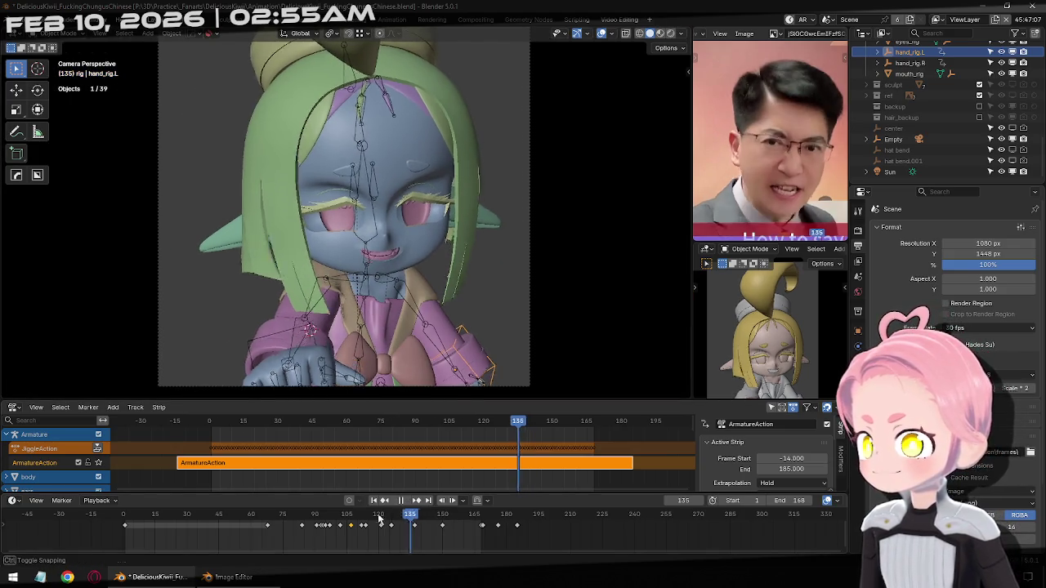
mouse_move(415, 514)
mouse_down()
mouse_move(128, 516)
mouse_move(400, 523)
mouse_move(310, 533)
mouse_move(489, 529)
mouse_up()
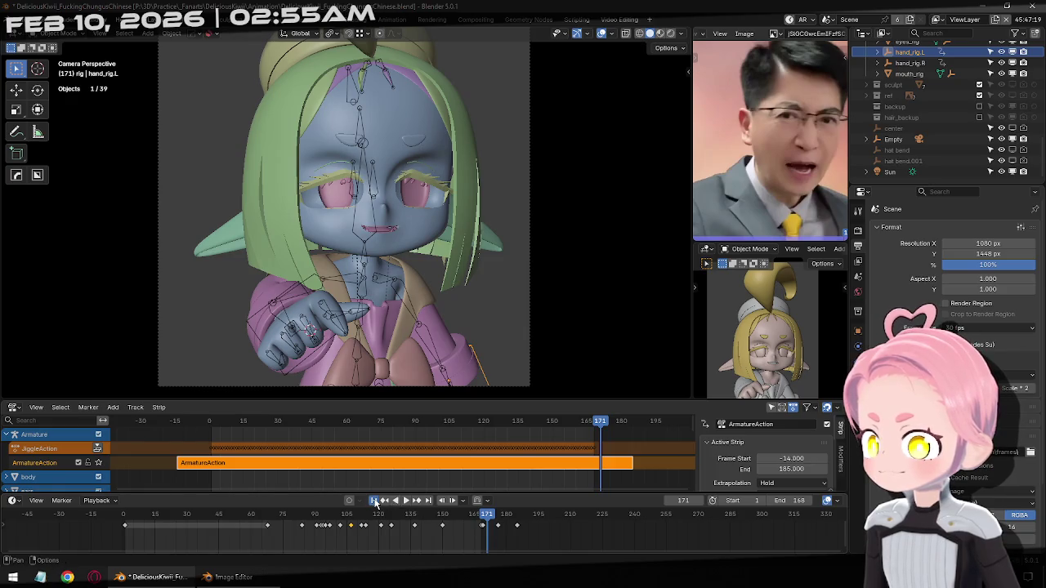
click(375, 501)
Return to front orthographic view, save the .blend file and clear the selection
key(KP_1)
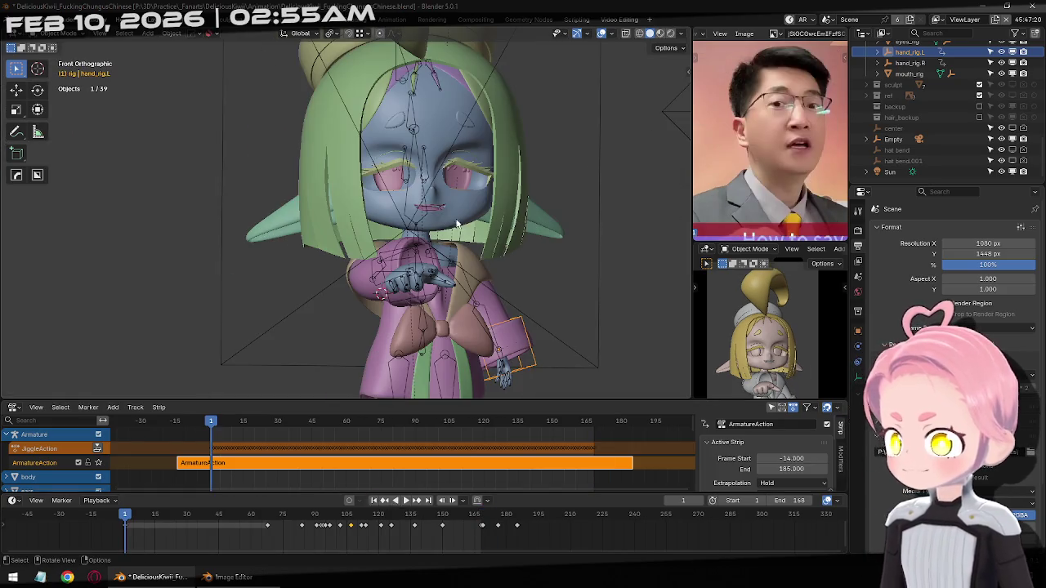
scroll(490, 261, down, 3)
scroll(504, 281, down, 1)
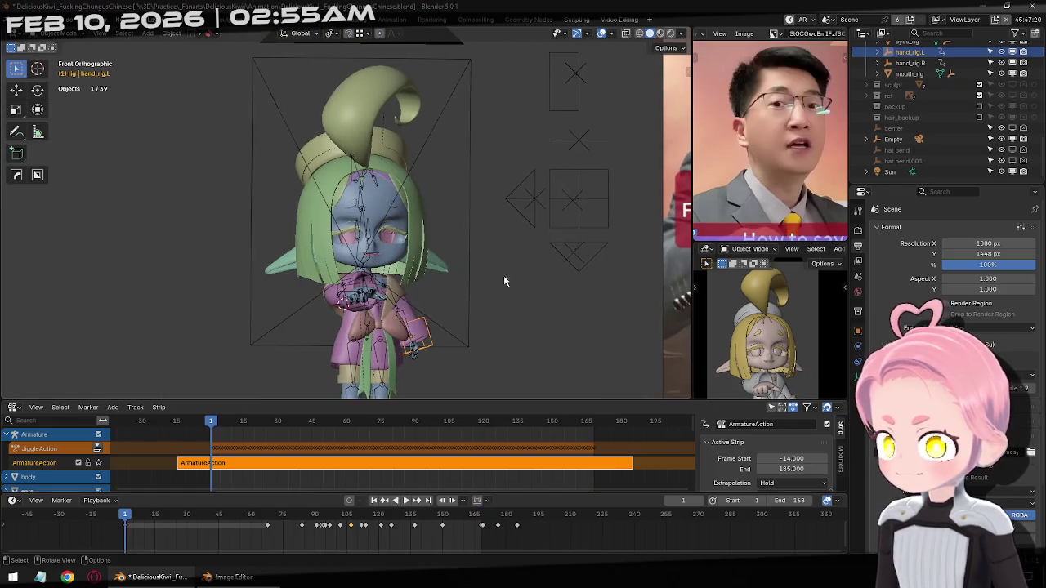
scroll(503, 281, down, 1)
scroll(424, 270, down, 1)
key(ctrl+s)
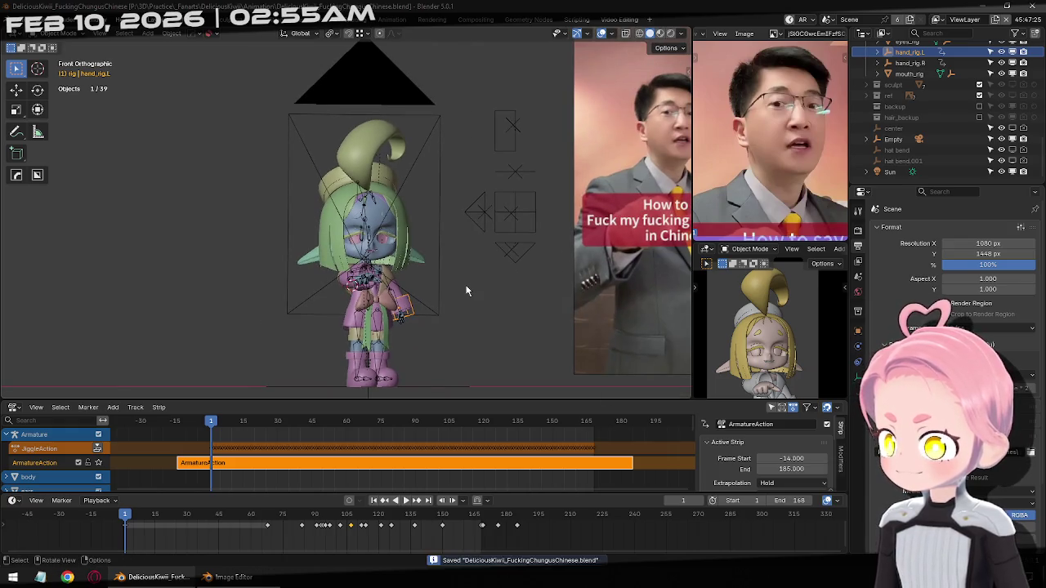
click(467, 292)
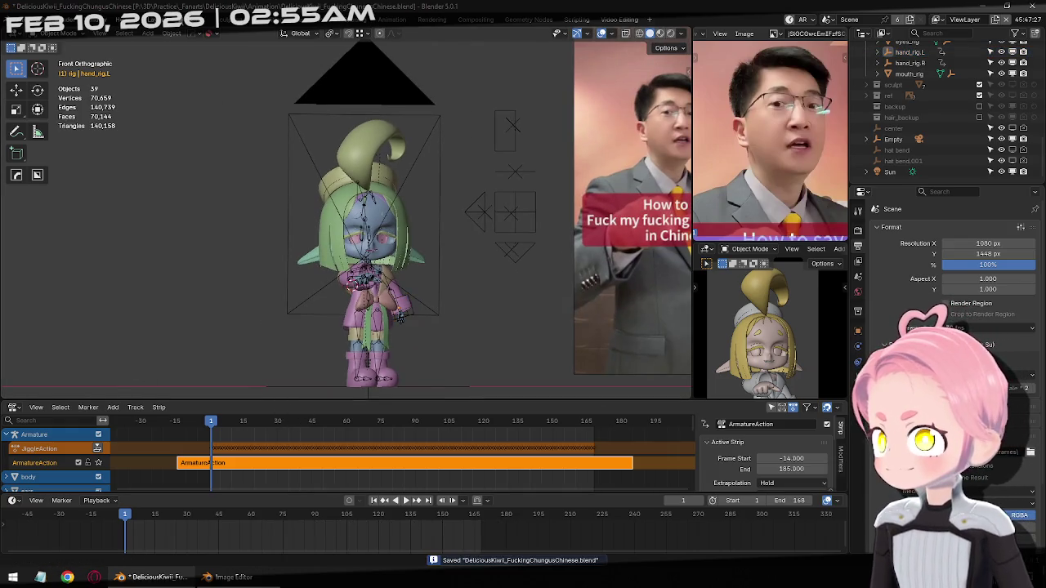
click(13, 407)
Make the bottom editor a Graph Editor and change hand_rig.L's keyframe interpolation mode
click(196, 459)
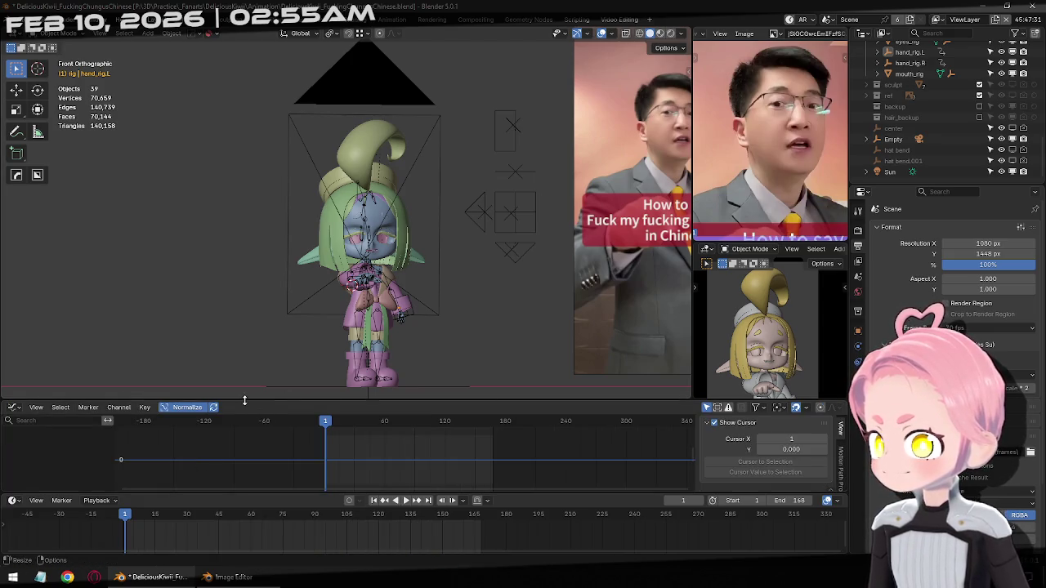
drag(286, 400, 294, 415)
click(412, 323)
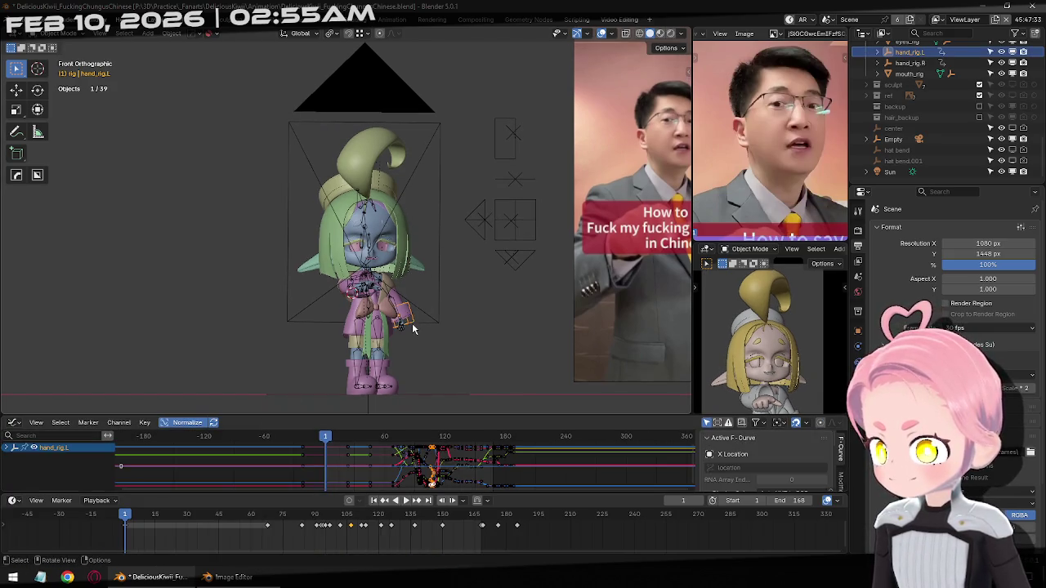
right_click(527, 482)
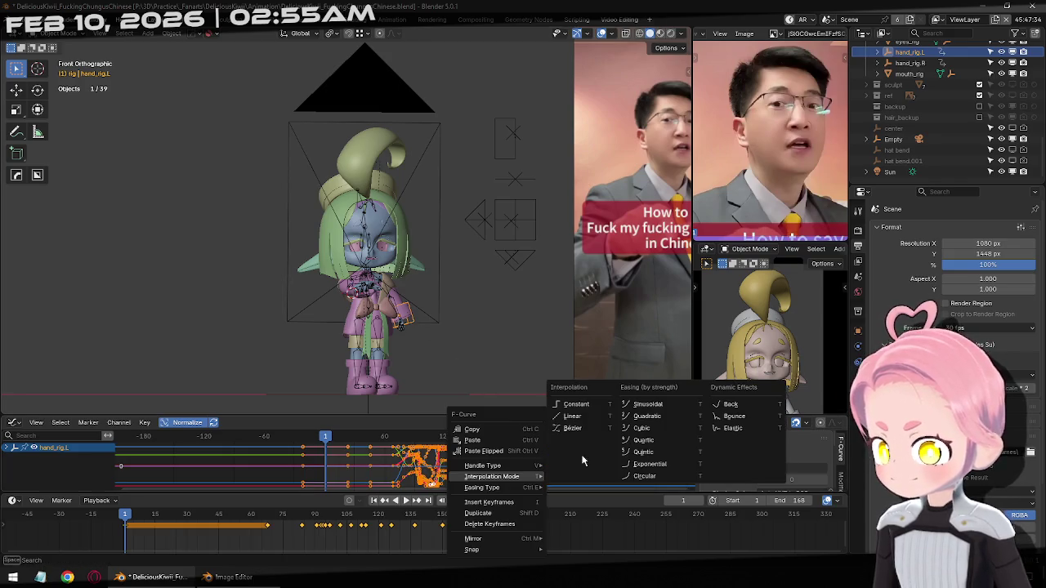
click(586, 429)
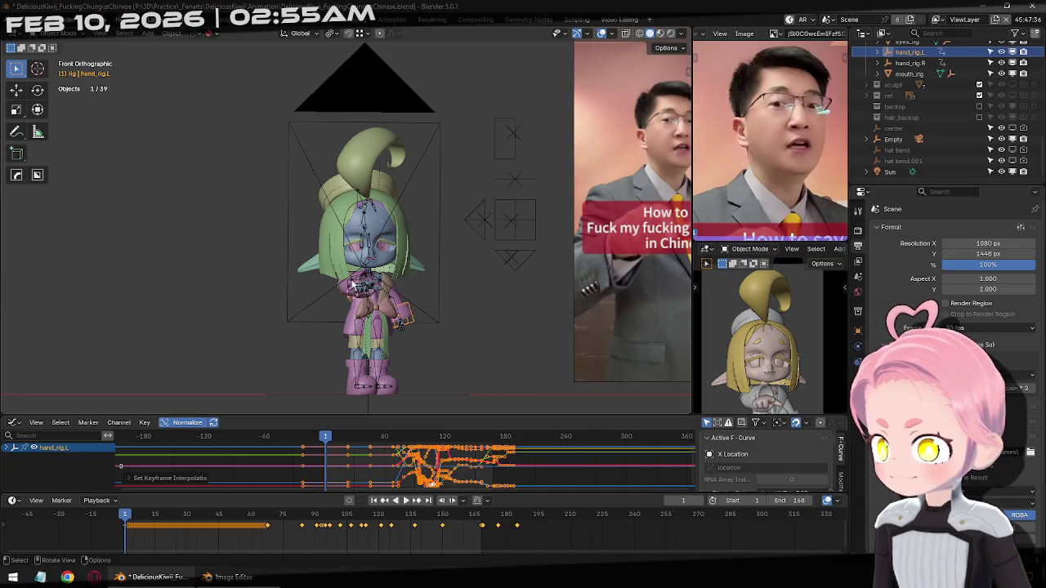
Orbit close to the character's side and select the right hand control hand_rig.R
click(354, 284)
middle_drag(373, 318, 267, 311)
scroll(267, 311, up, 4)
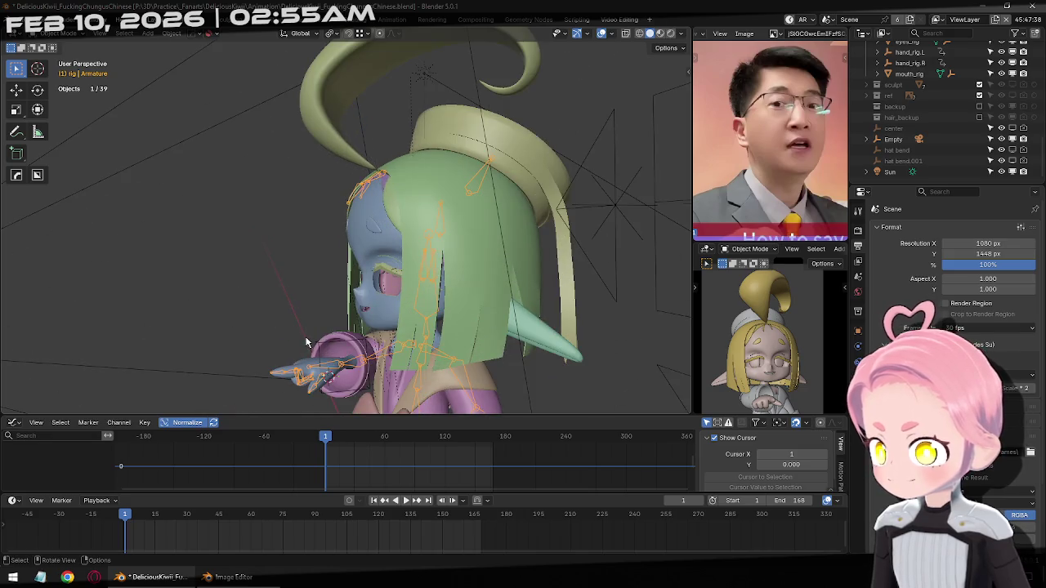
click(322, 347)
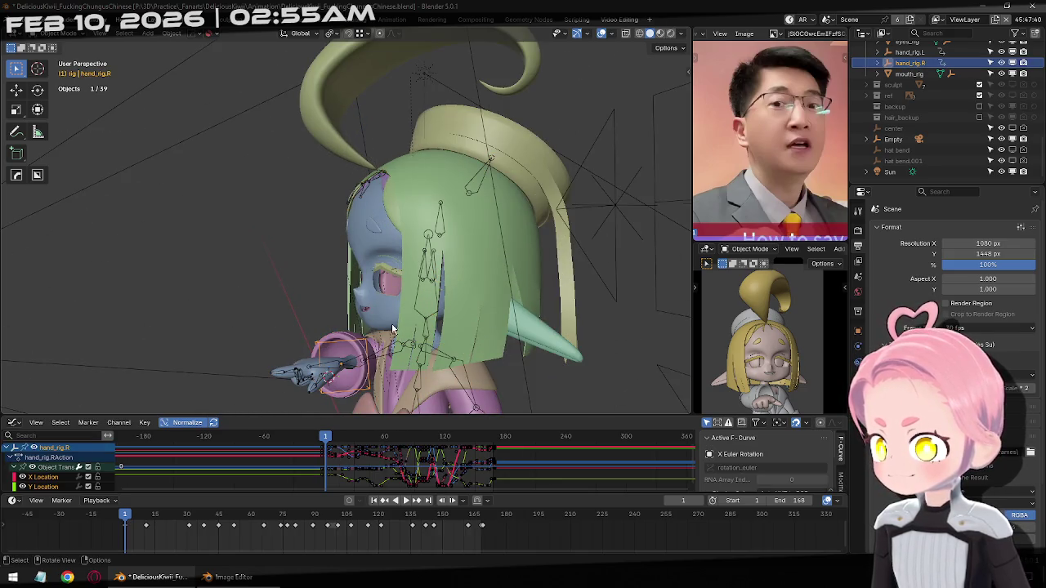